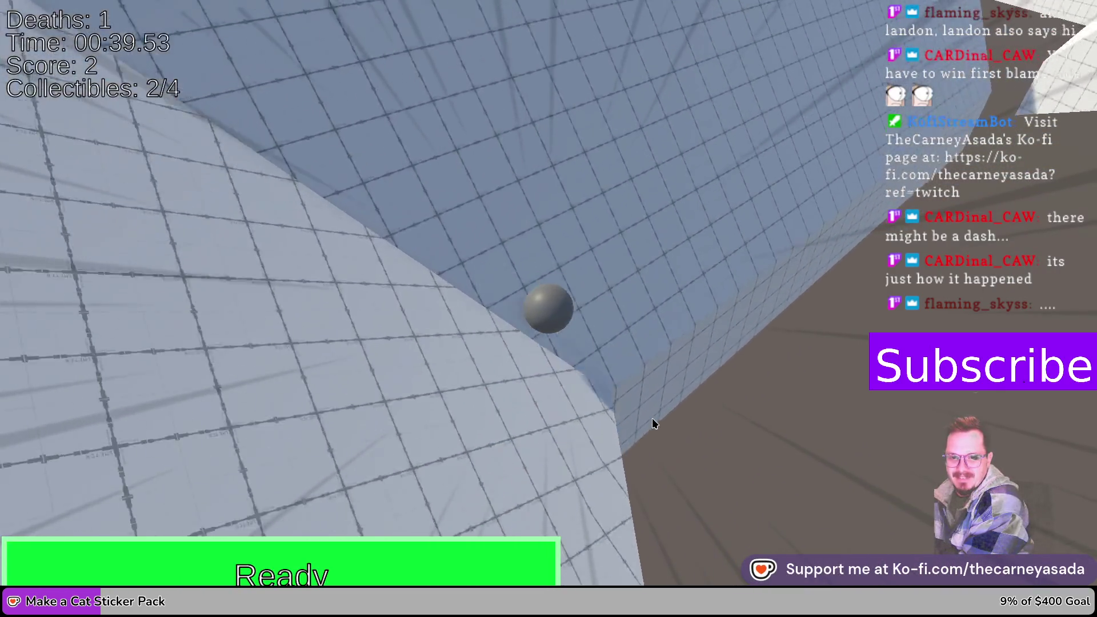
- Roll and dash the ball through the level, gathering all 4 collectibles, then continue to the next level
key(space)
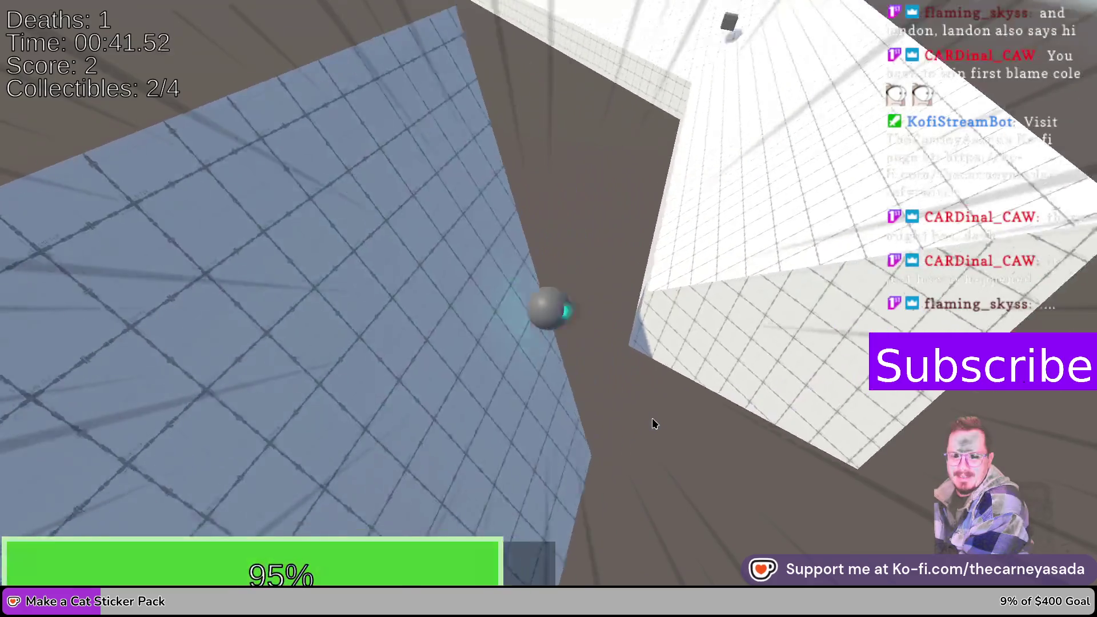
key(space)
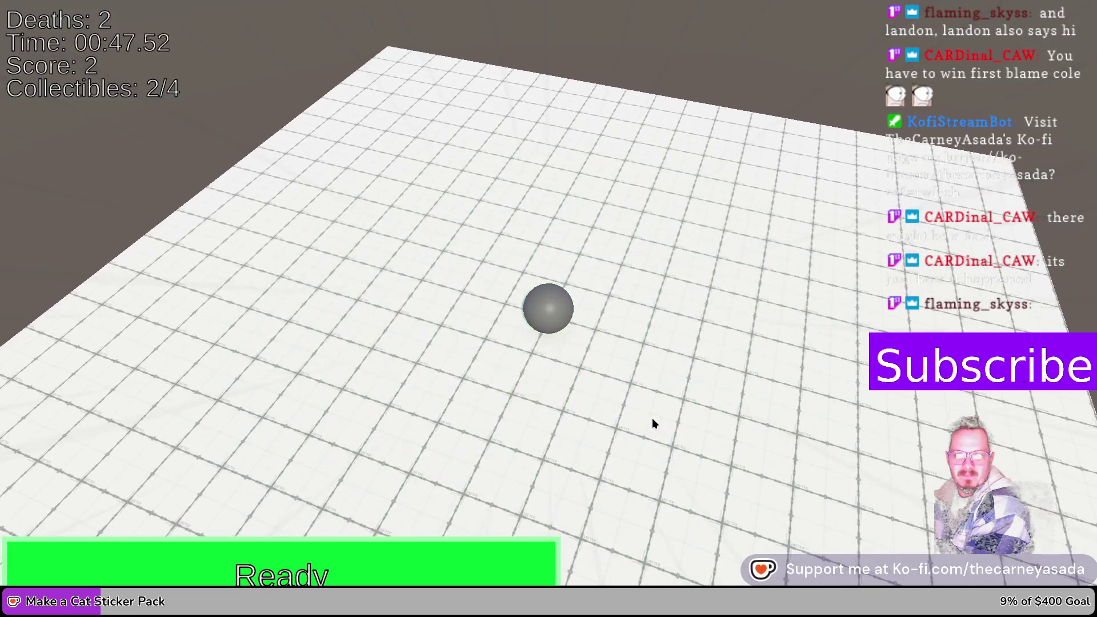
key(w)
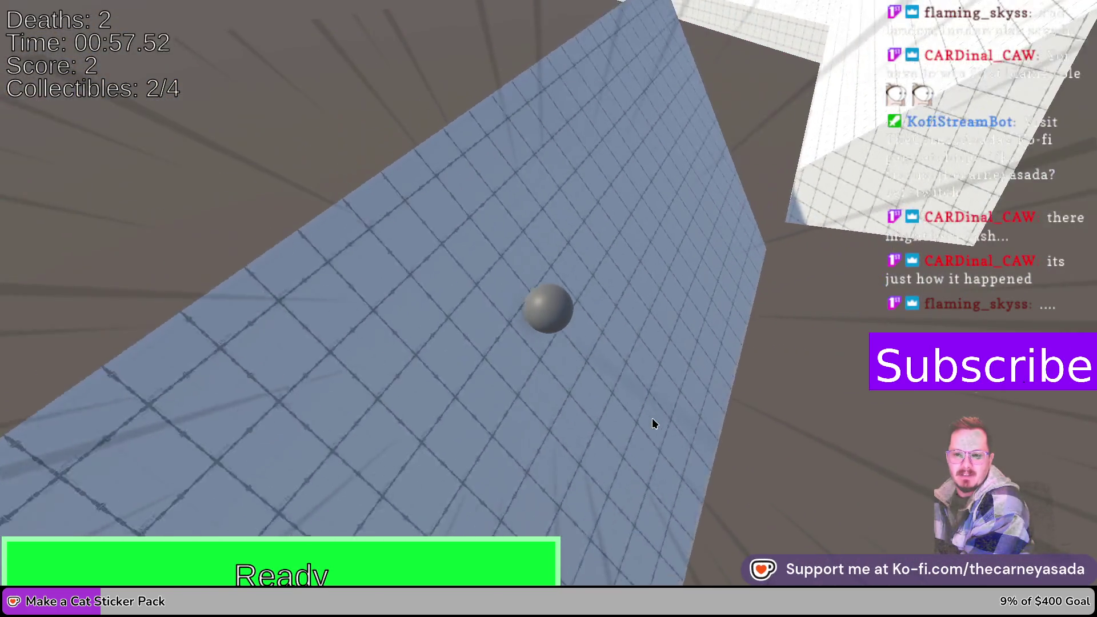
key(shift)
key(shift)
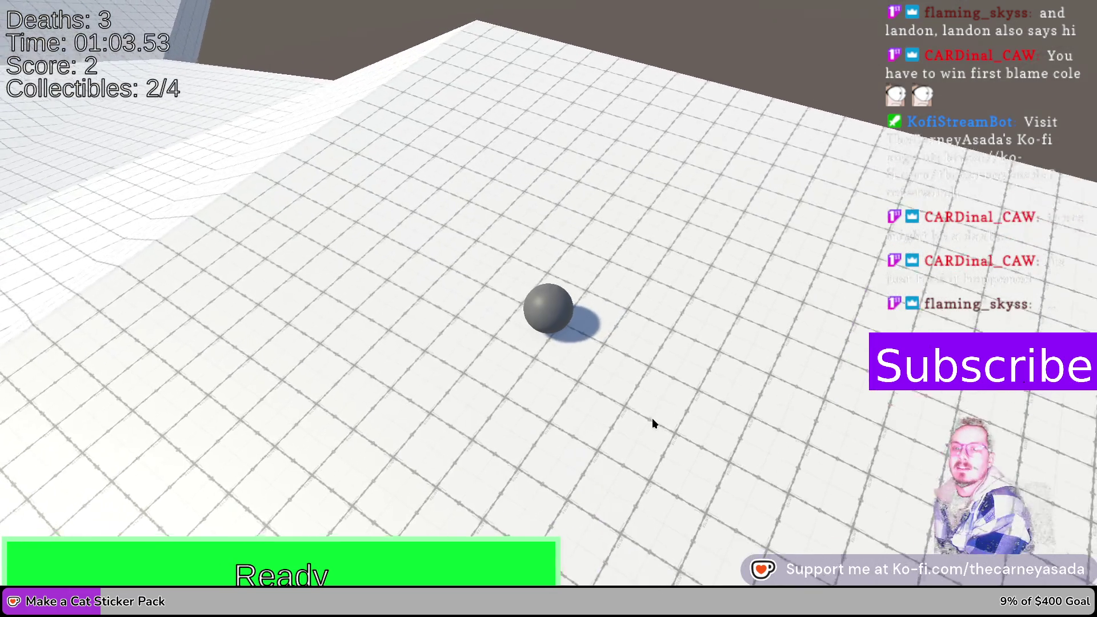
key(shift)
key(shift)
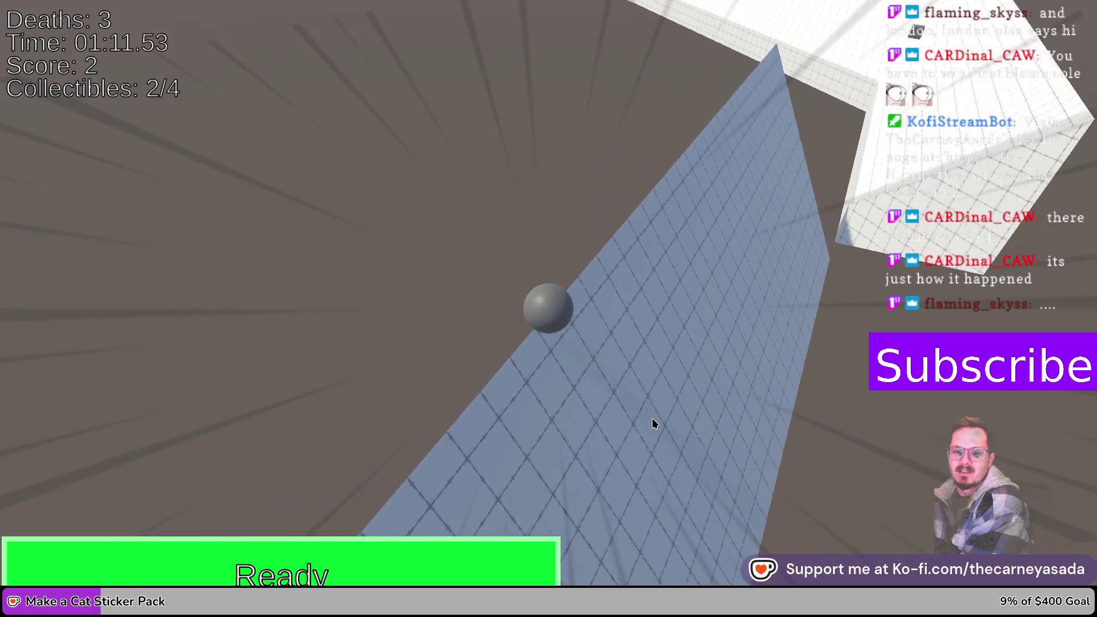
key(shift)
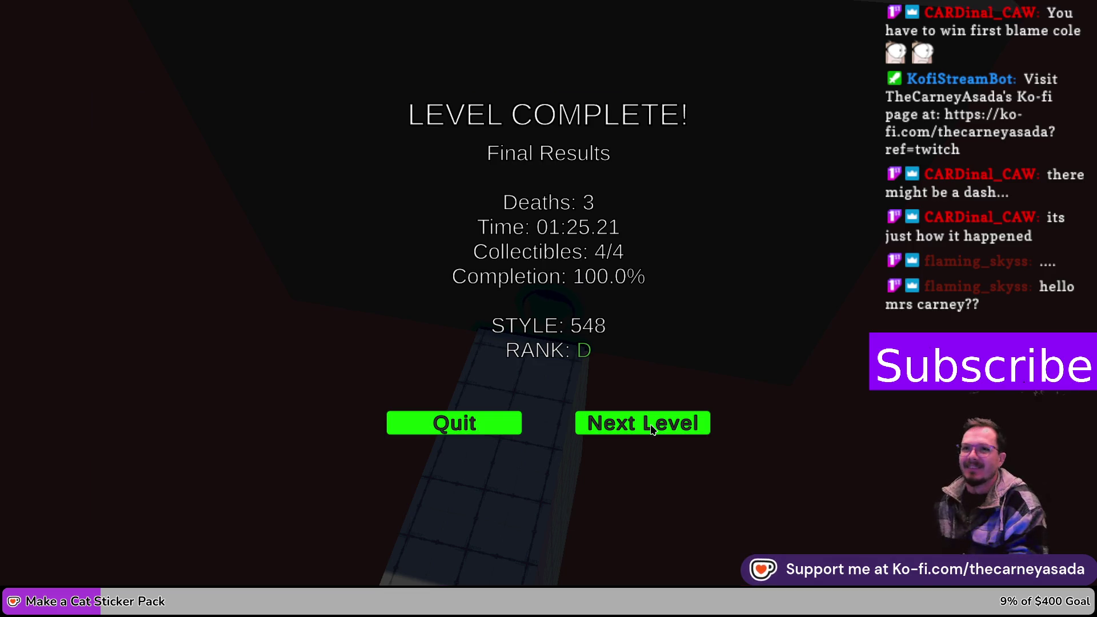
click(652, 430)
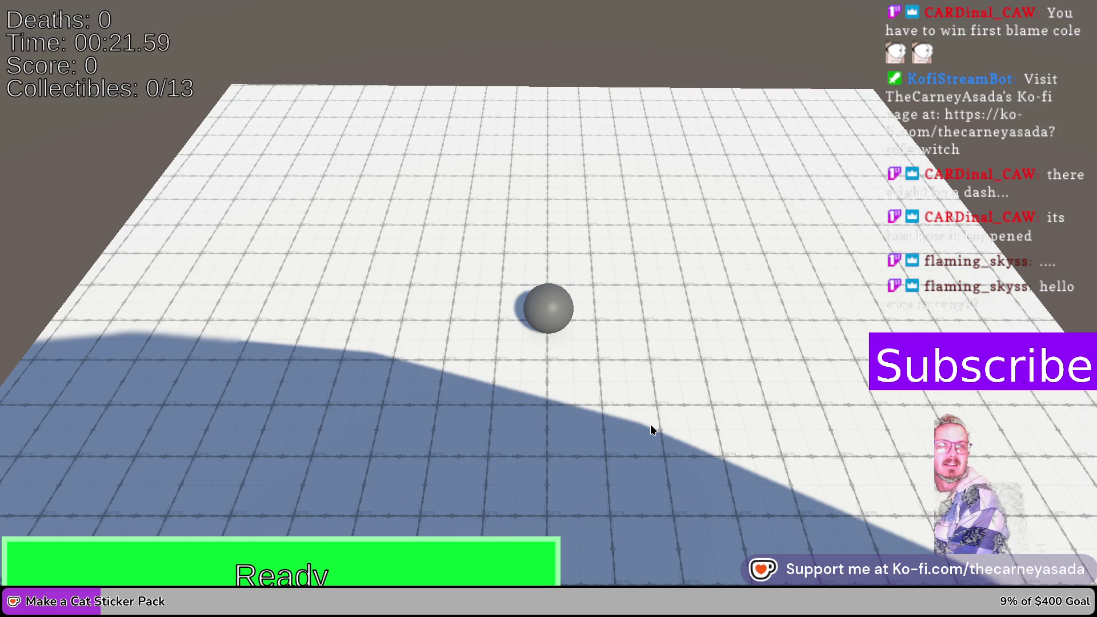
- Roll, dash and charge-launch through the level for all 13 pickups with no deaths, then load the next level
key(a)
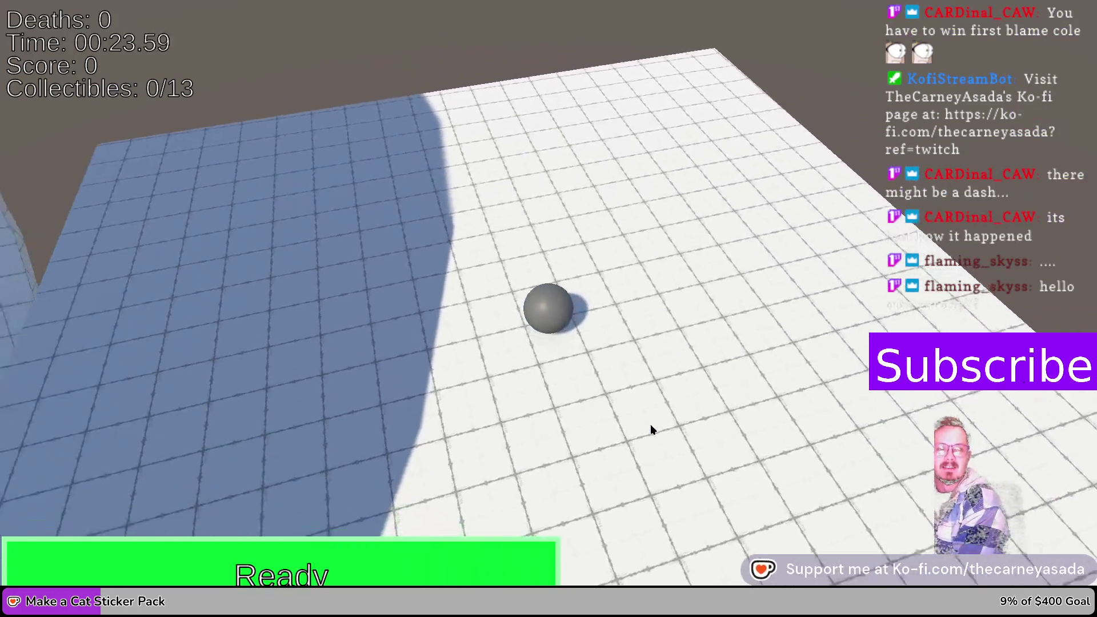
key(a)
key(shift)
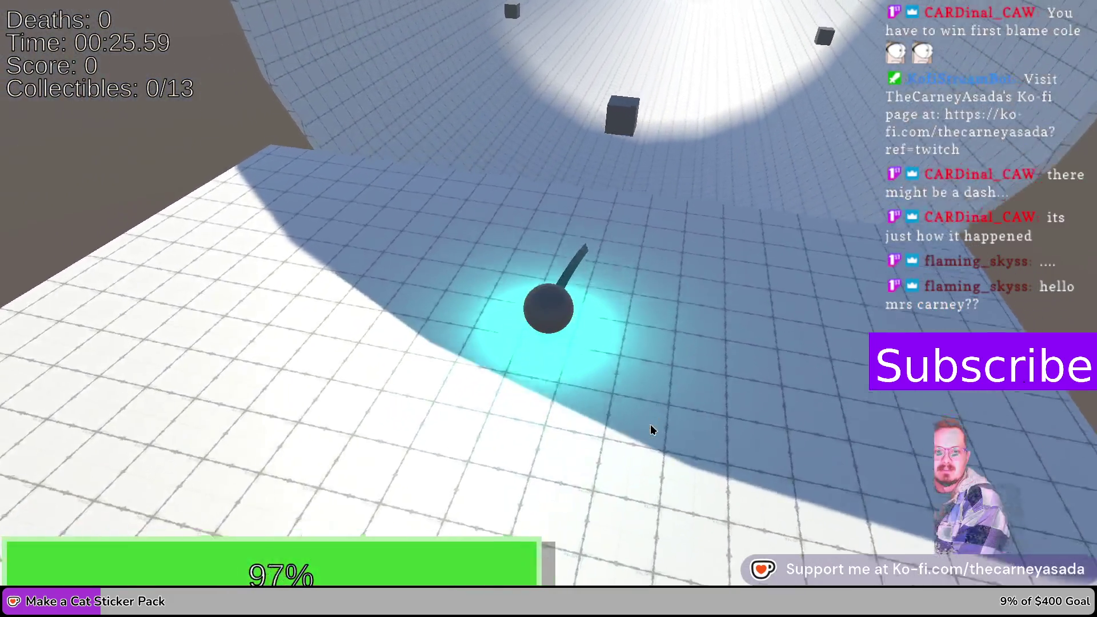
key(shift)
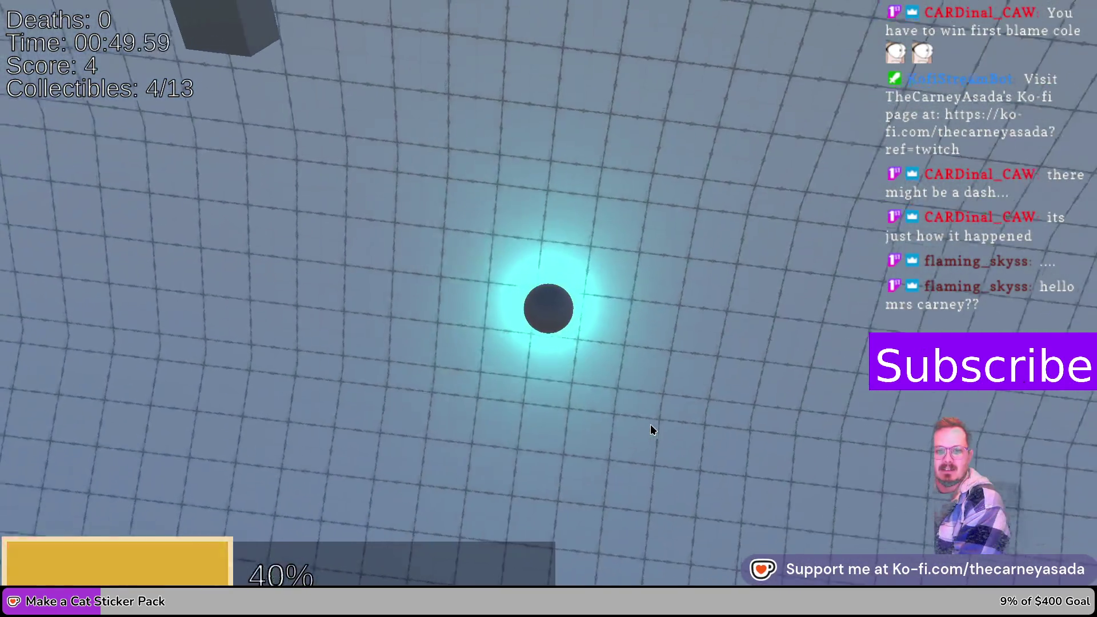
key(space)
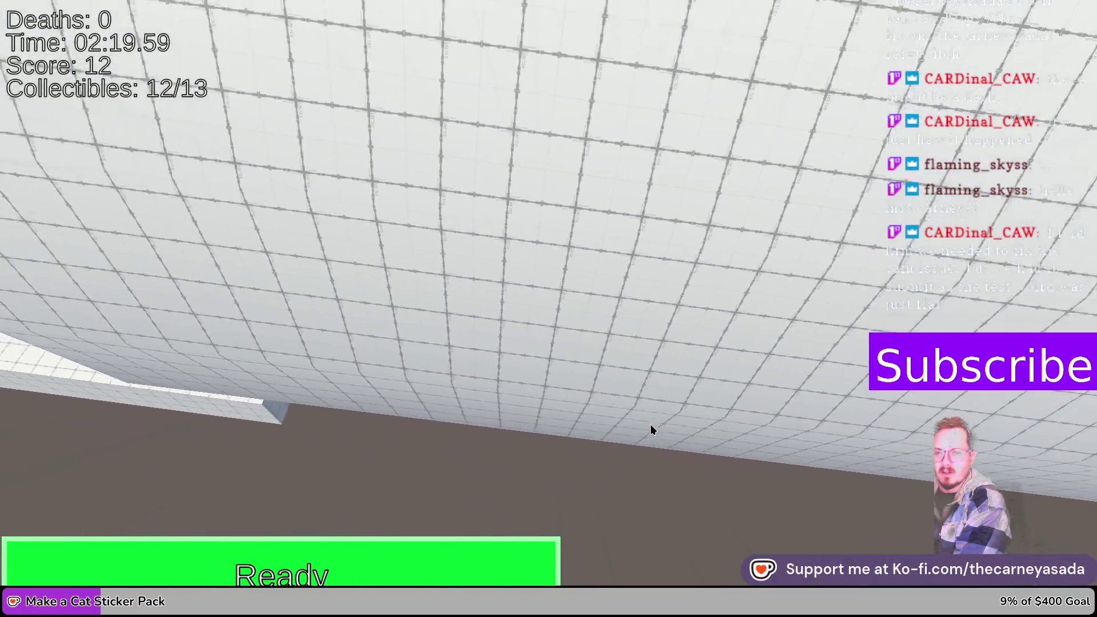
key(shift)
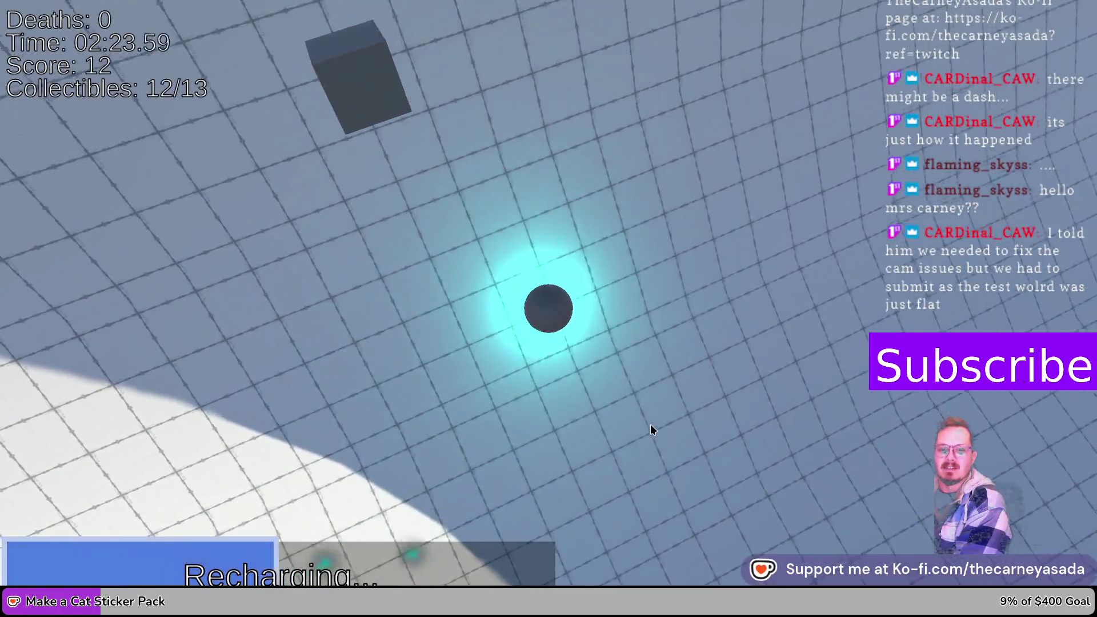
key(shift)
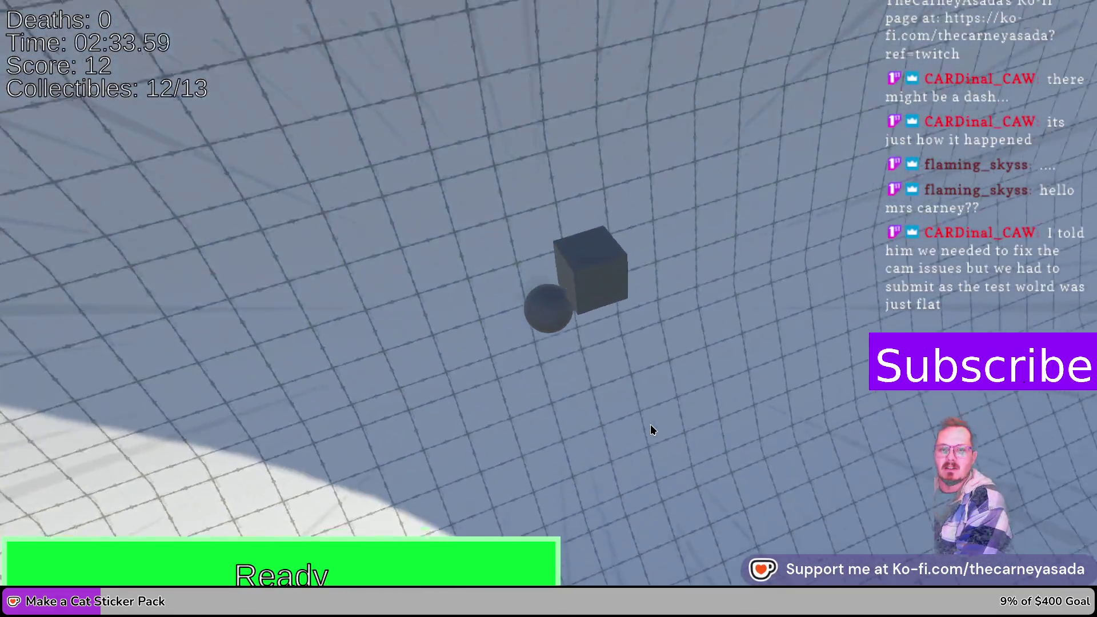
key(space)
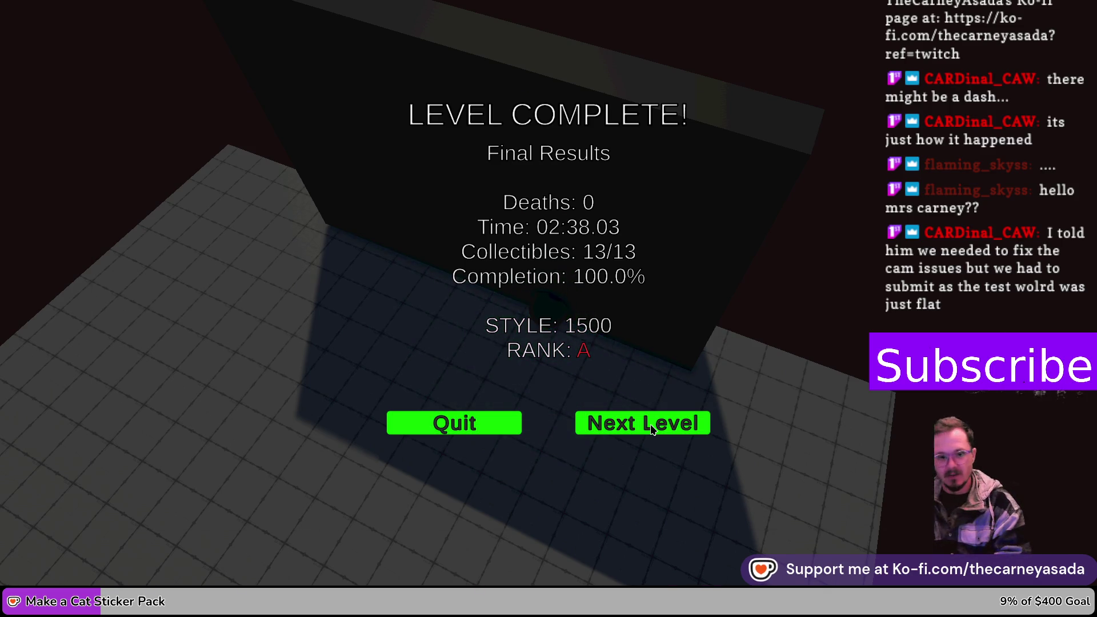
click(652, 429)
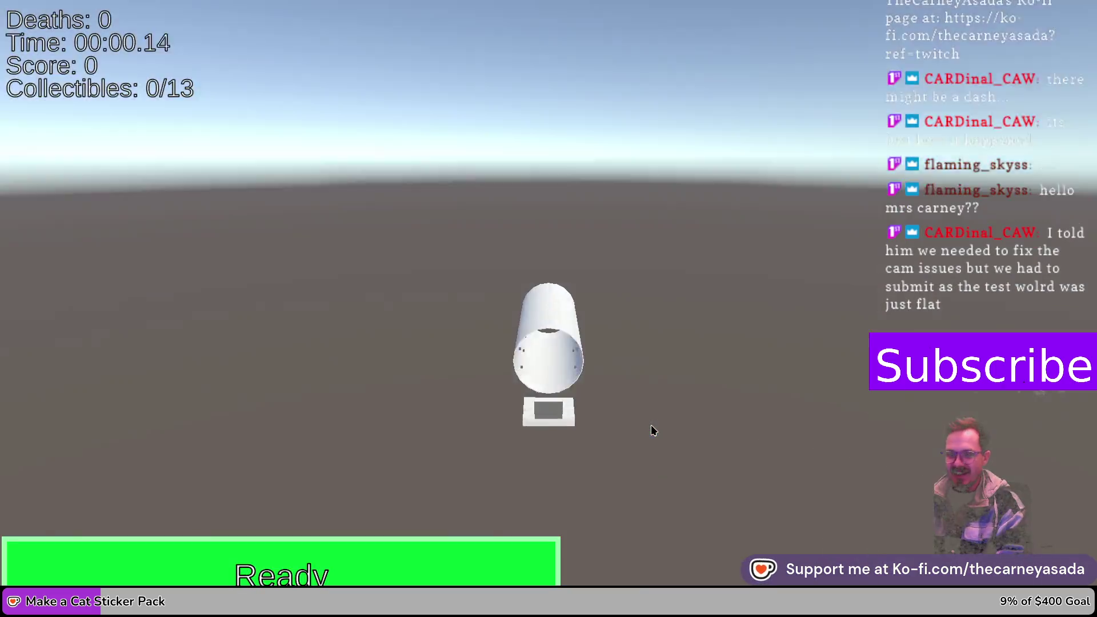
- Charge-launch the ball toward the tube to reach the goal
key(Right)
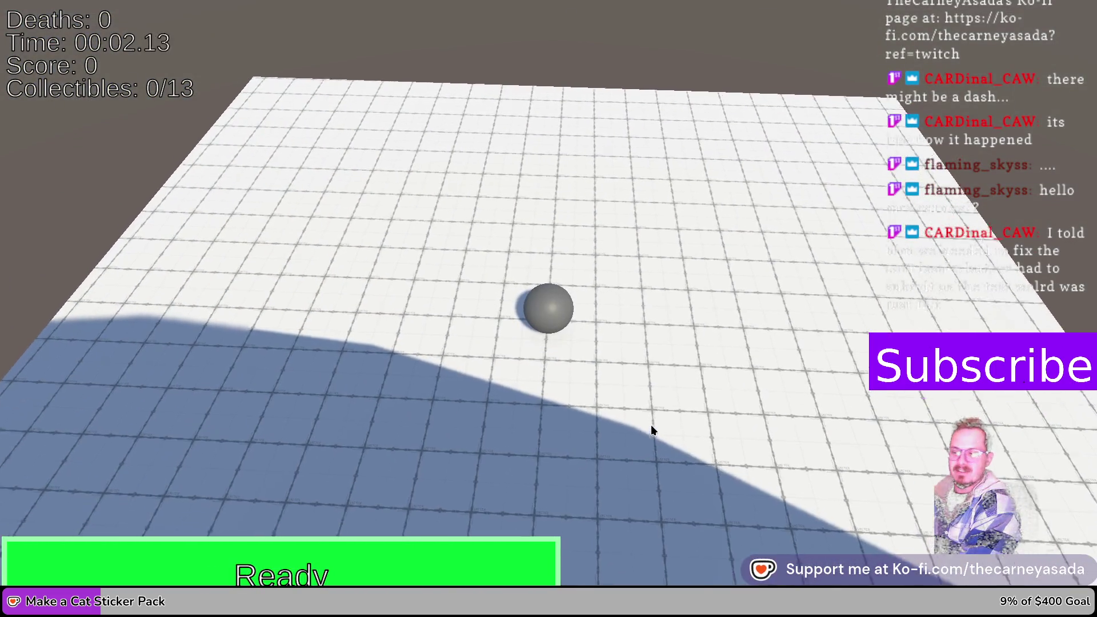
key(space)
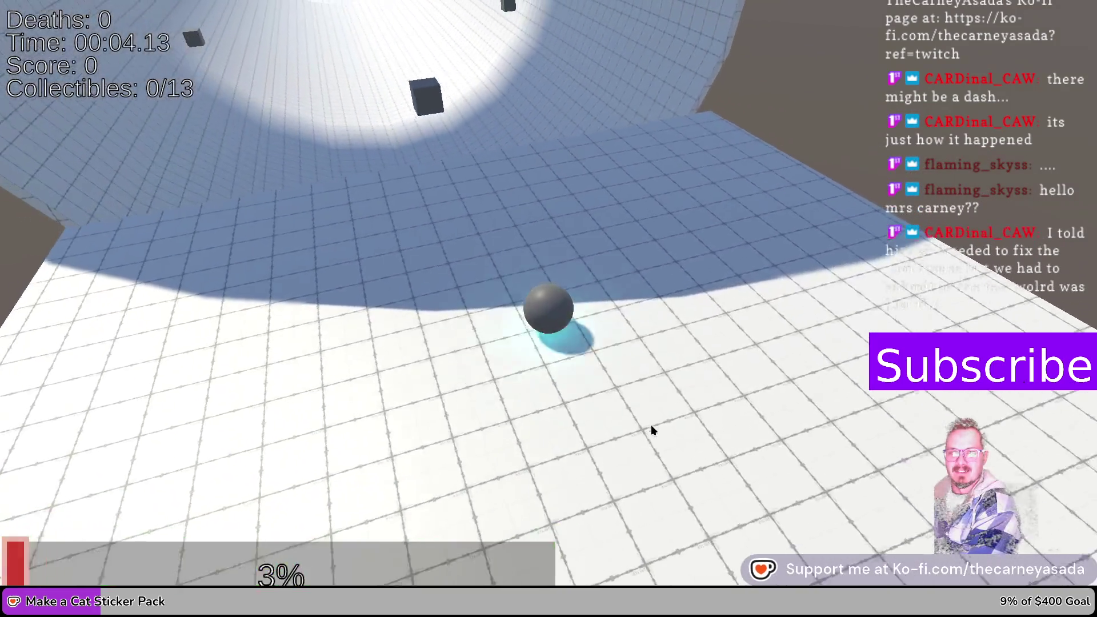
key(space)
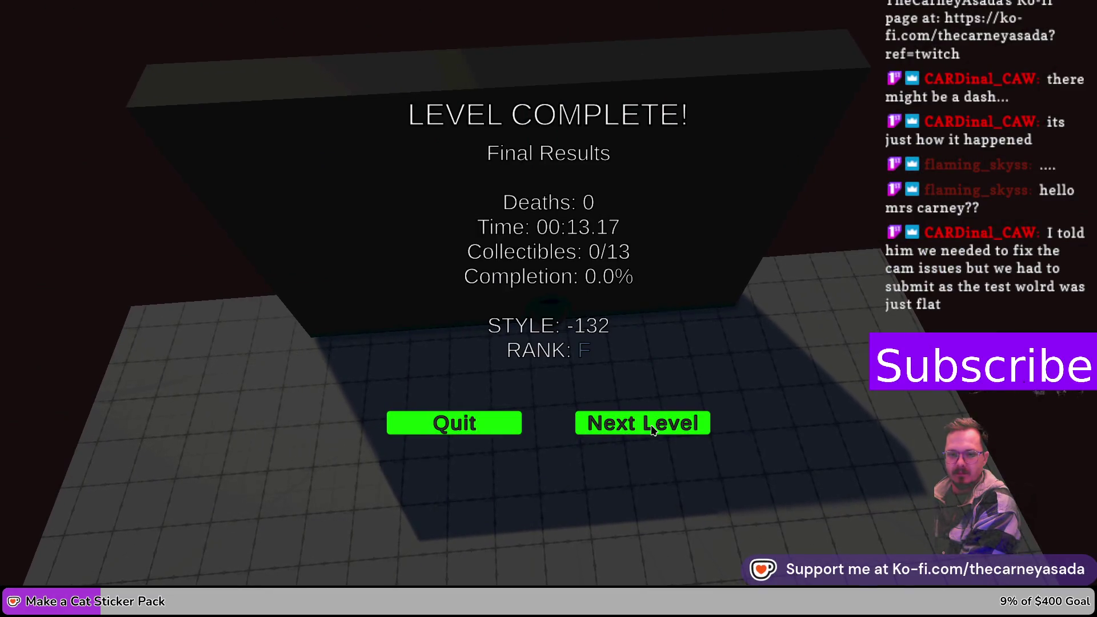
- Replay the level by rolling through the tube, finishing with 2/13 collectibles, then continue
click(653, 430)
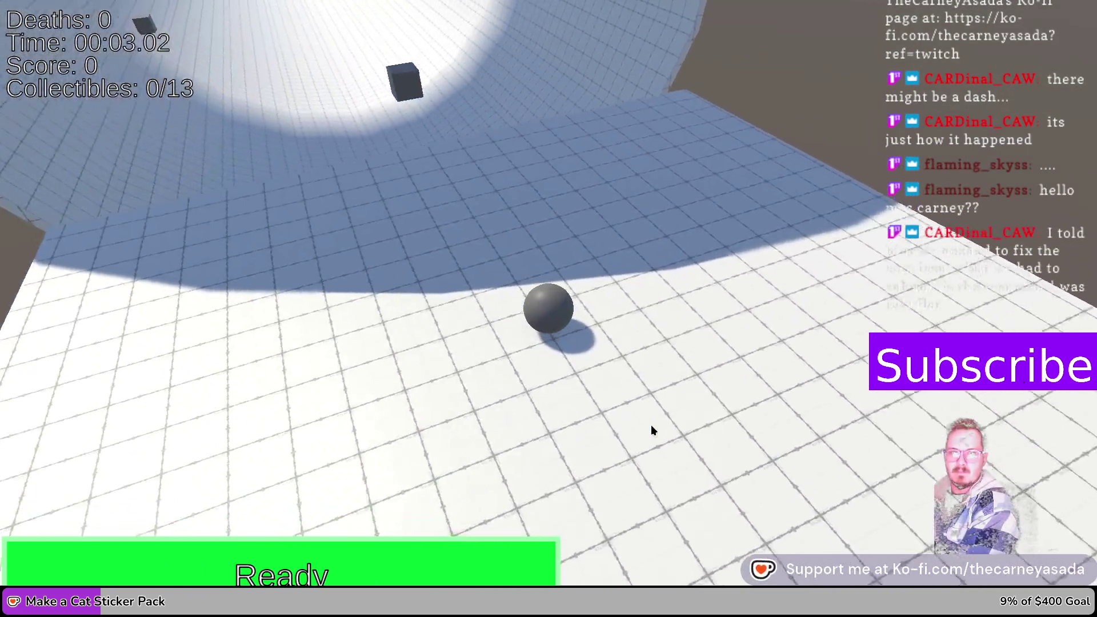
key(w)
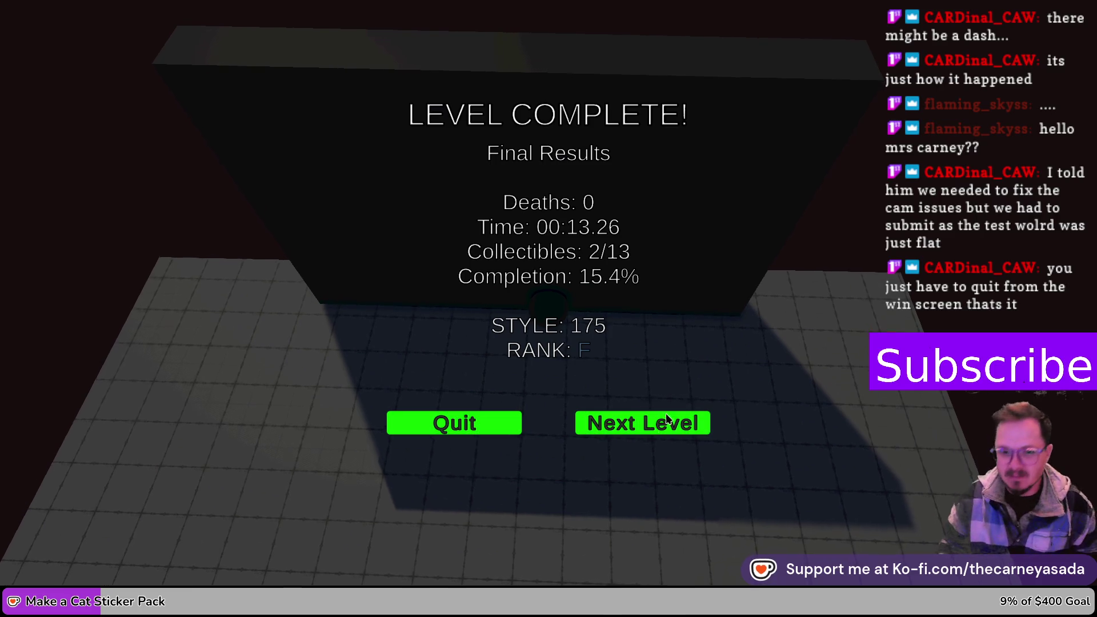
click(655, 429)
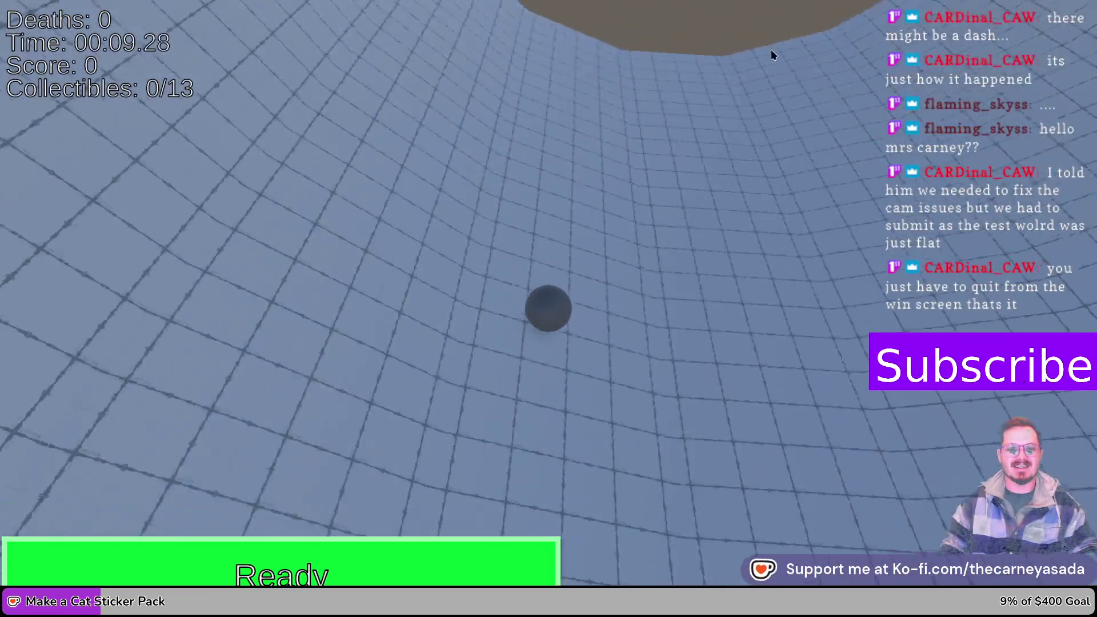
- Roll and dash into a collectible cube, quit, then look around the green ground at score 0000
key(w)
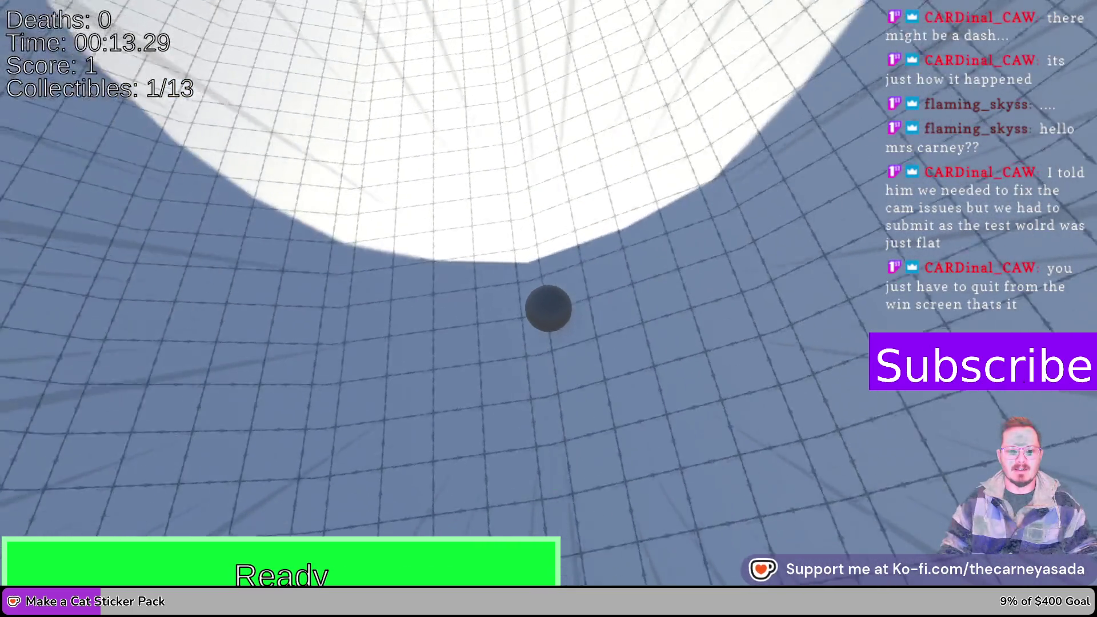
key(shift)
key(shift)
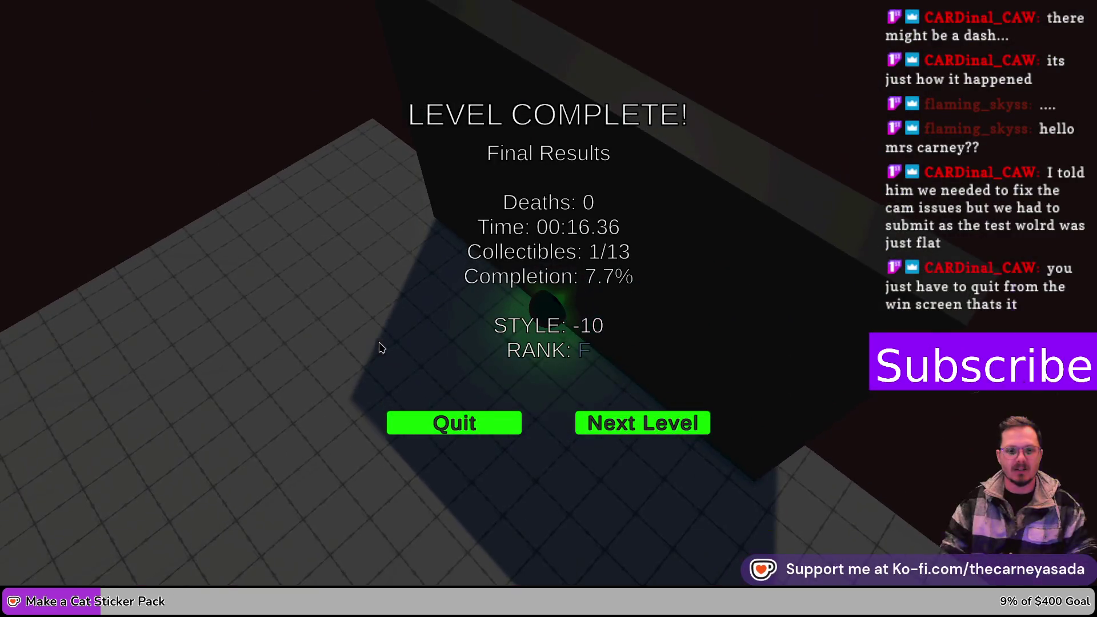
click(478, 428)
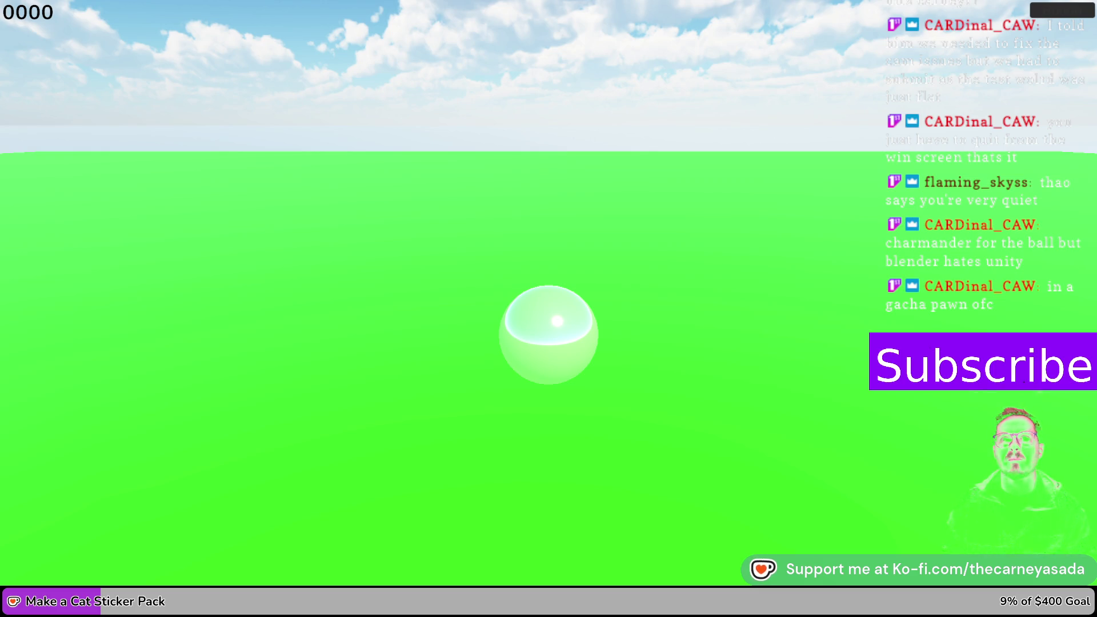
mouse_move(655, 412)
mouse_down()
mouse_move(335, 198)
mouse_move(187, 176)
mouse_move(1, 269)
mouse_move(745, 225)
mouse_move(526, 247)
mouse_move(63, 259)
mouse_move(29, 235)
mouse_up()
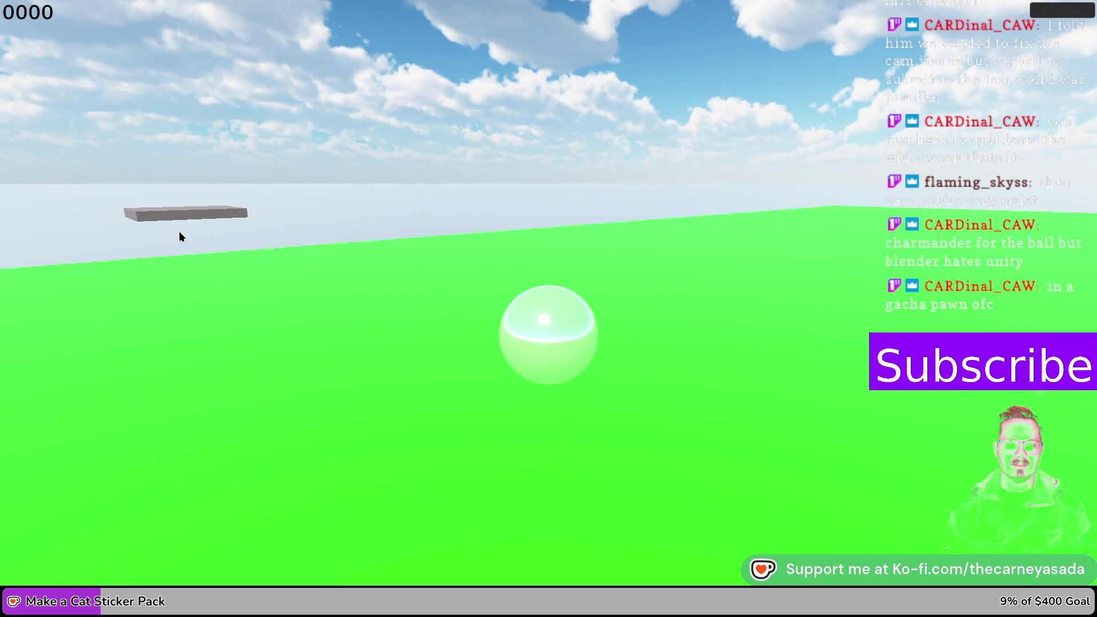
- Swing the camera and roll the ball across the grey platform onto the ground beyond
key(d)
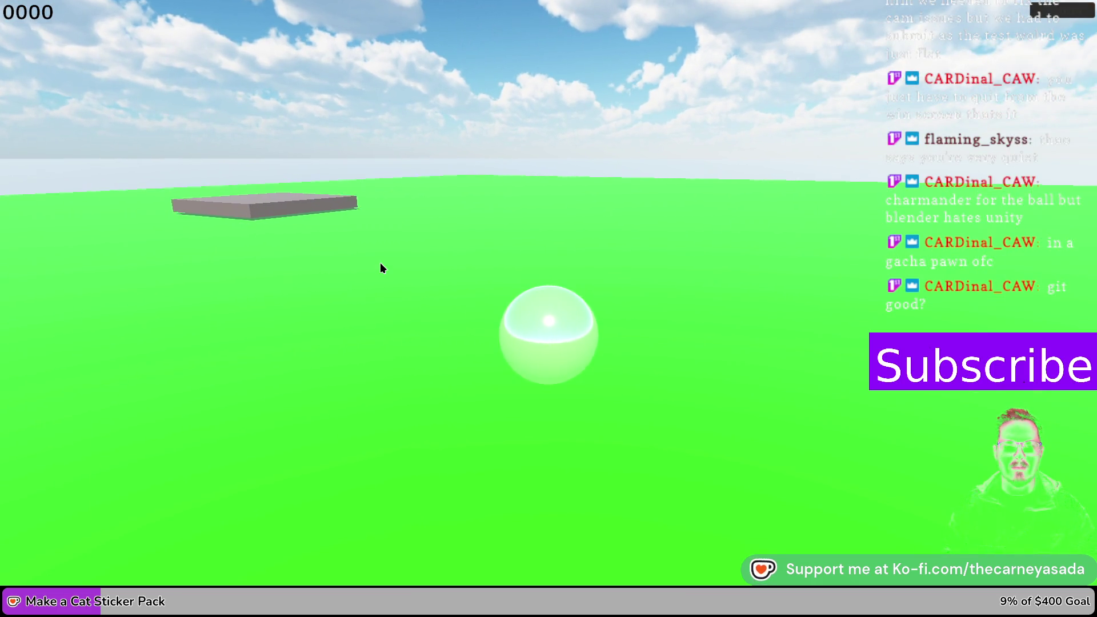
key(w)
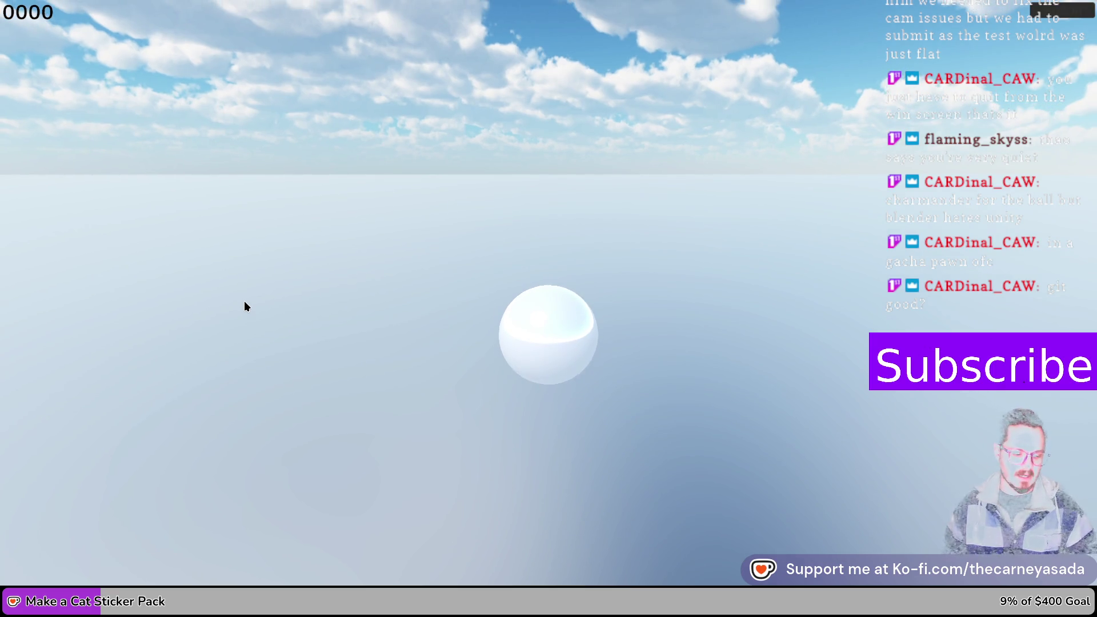
- Close the rolling-ball game with Alt+F4
key(alt+F4)
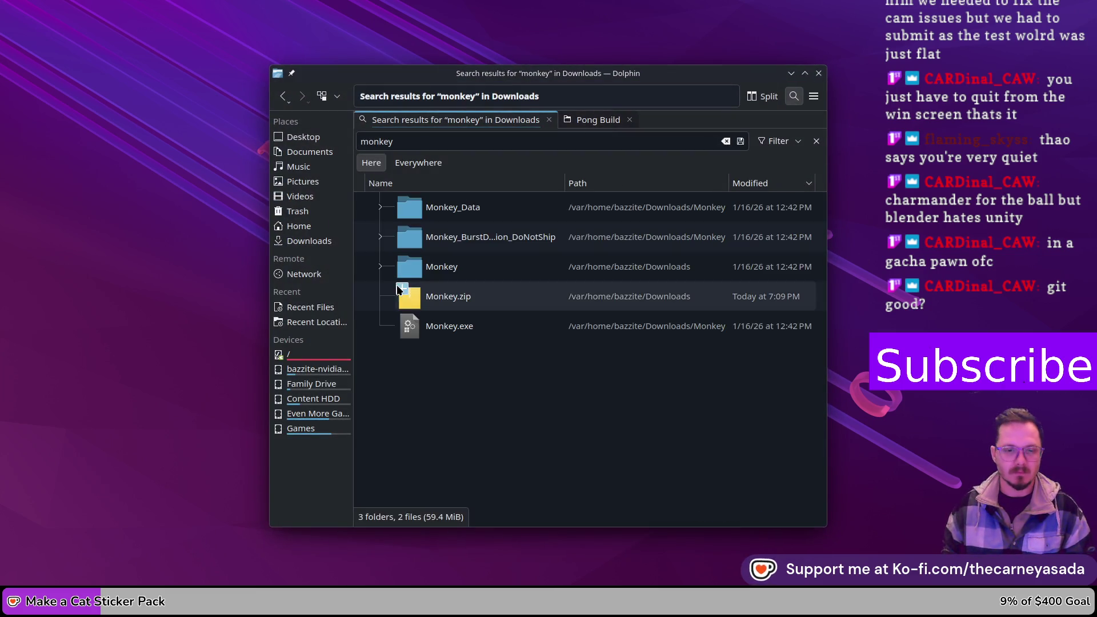
- Show the Downloads folder in Dolphin and move its window to the other screen
click(306, 240)
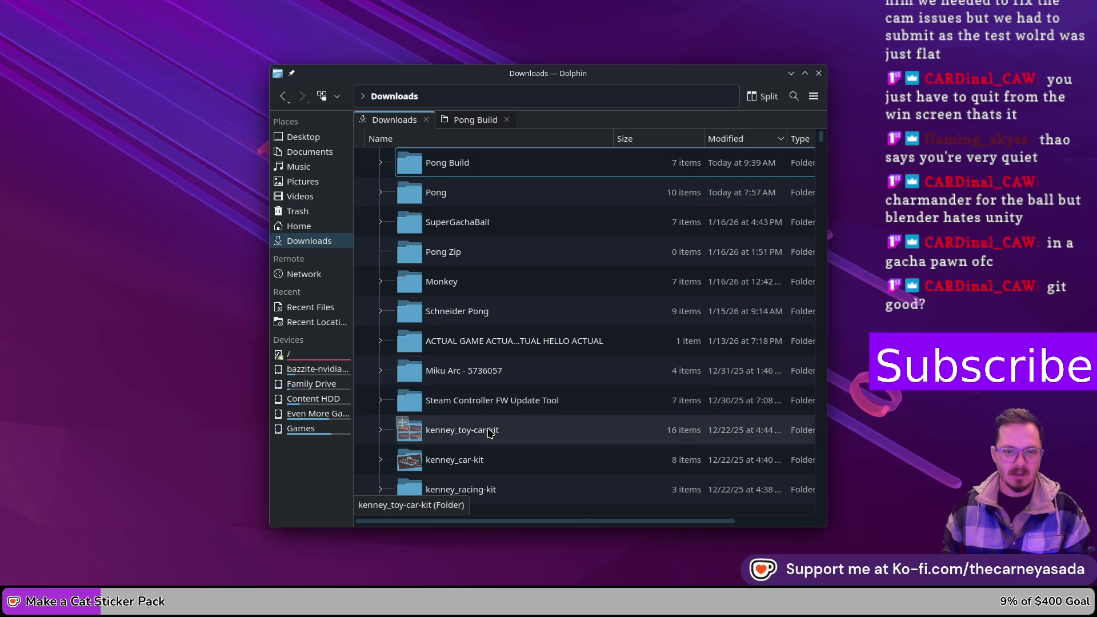
drag(629, 73, 1096, 80)
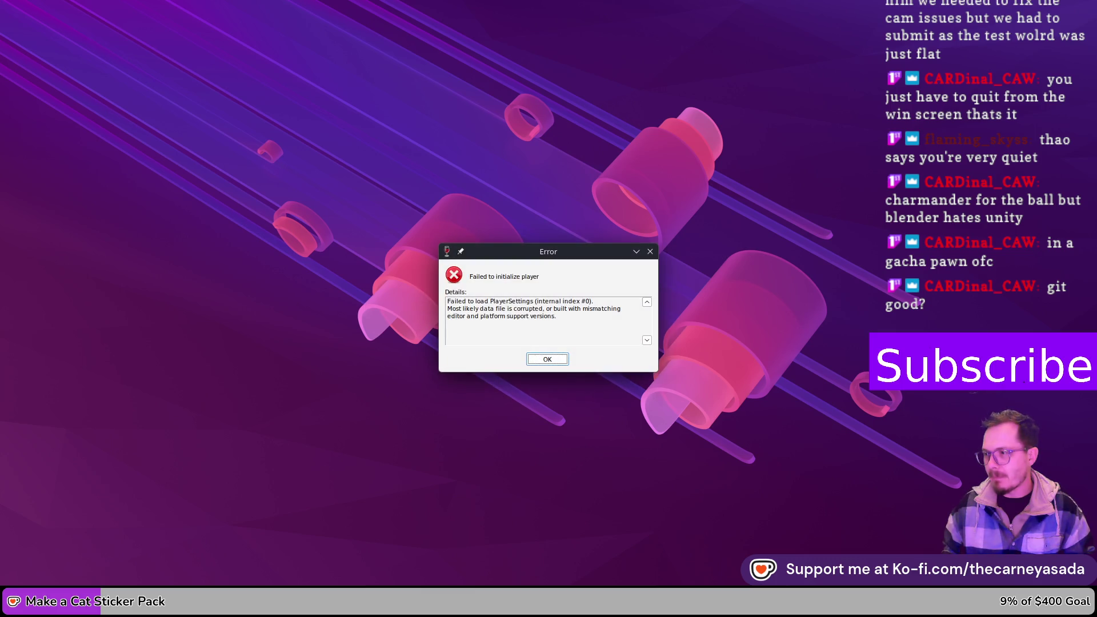
- Dismiss the 'Failed to initialize player' error
click(538, 360)
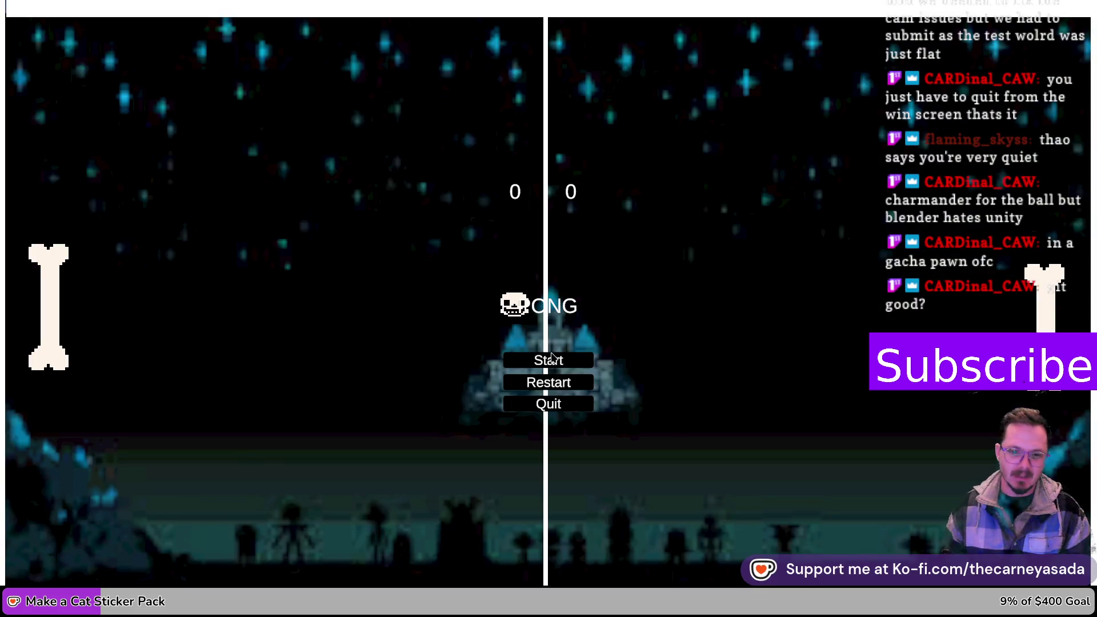
- Start a Pong match, play it, then pause and restart with scores reset to 0–0
click(557, 367)
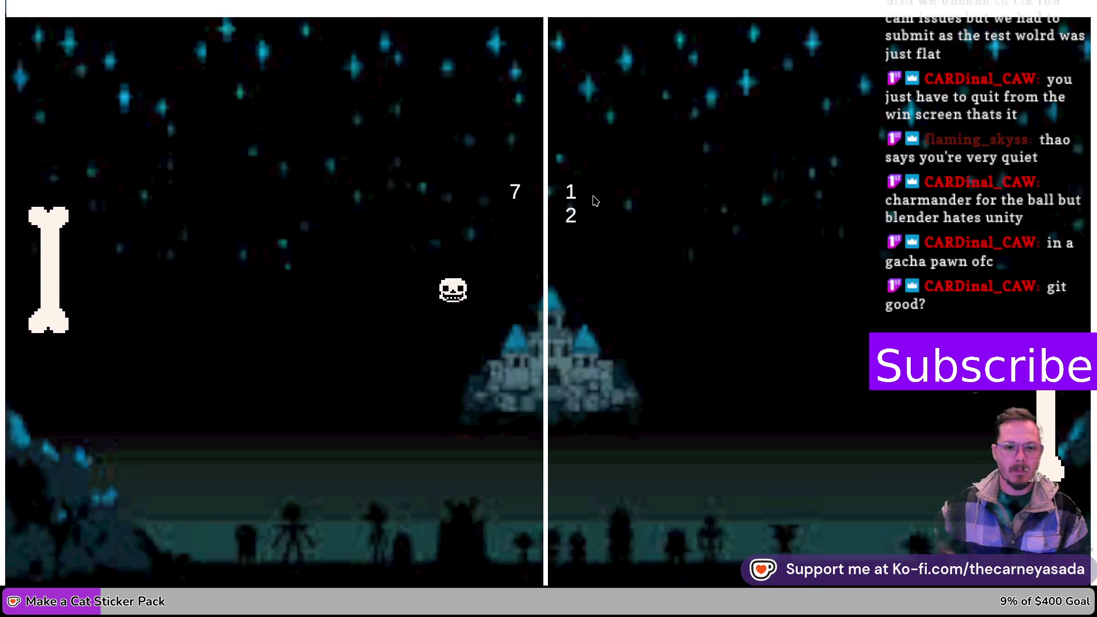
key(Escape)
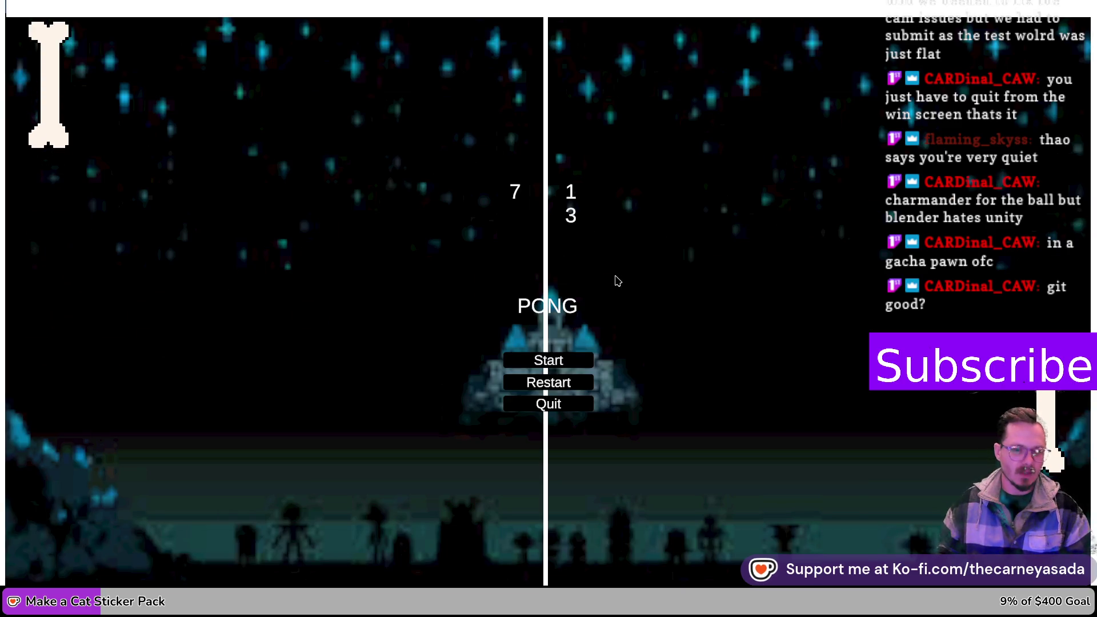
click(549, 388)
click(550, 405)
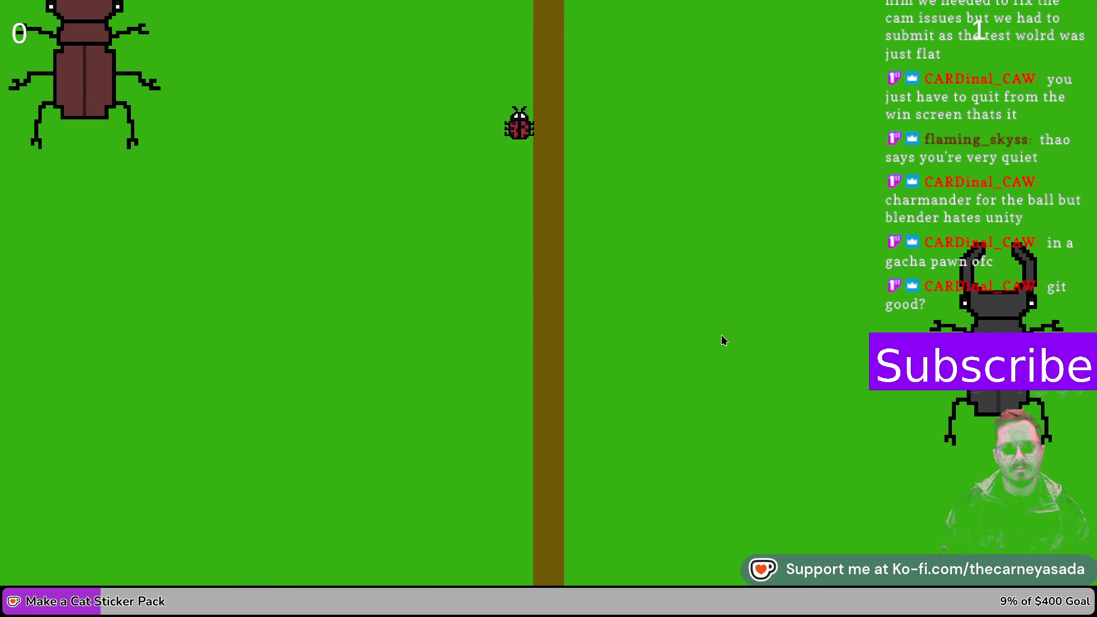
- Move the left beetle paddle up and down to return the ladybug ball
key(s)
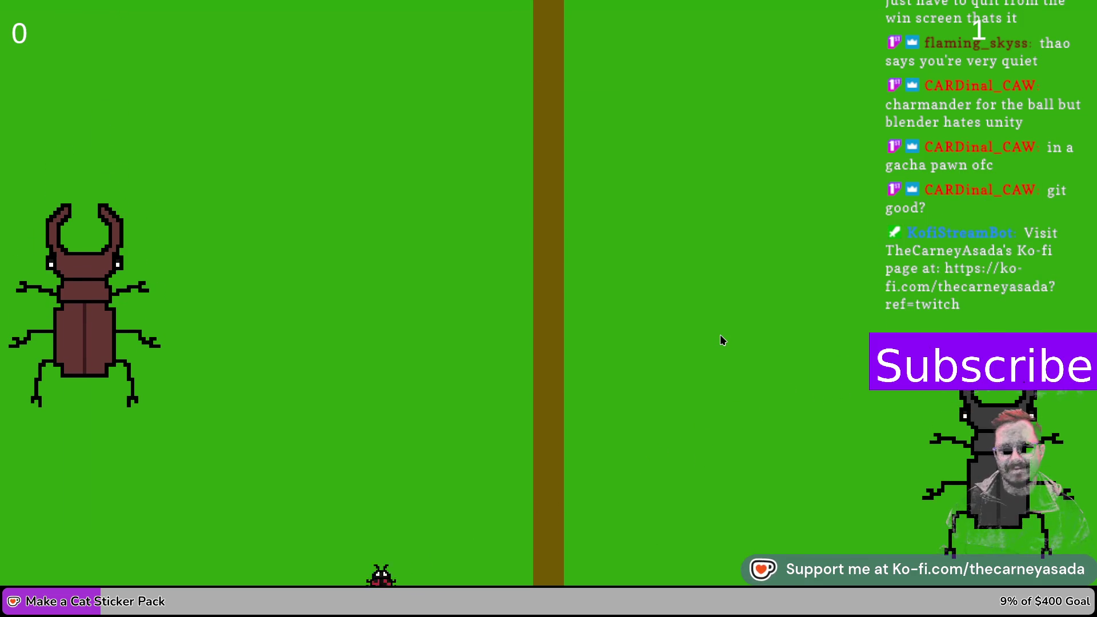
key(w)
key(s)
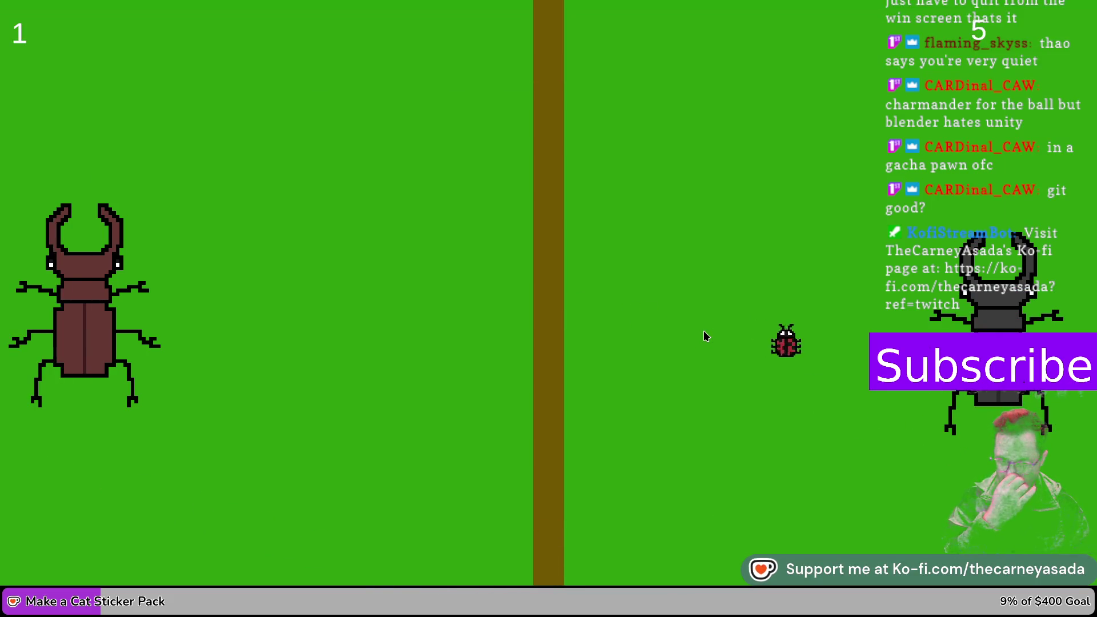
key(w)
key(w)
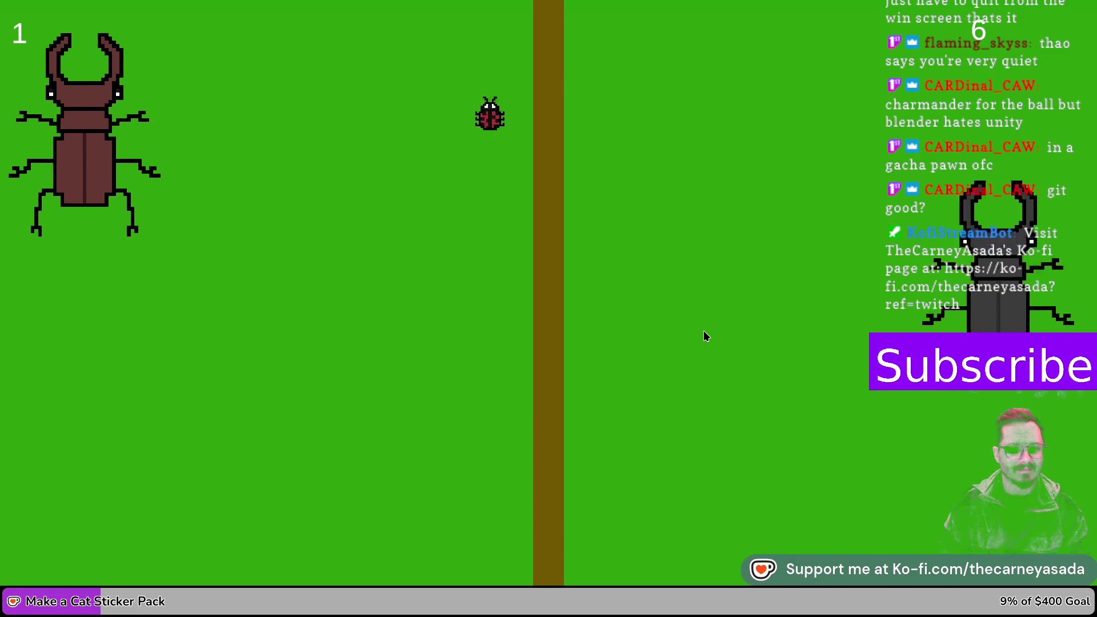
key(w)
key(w)
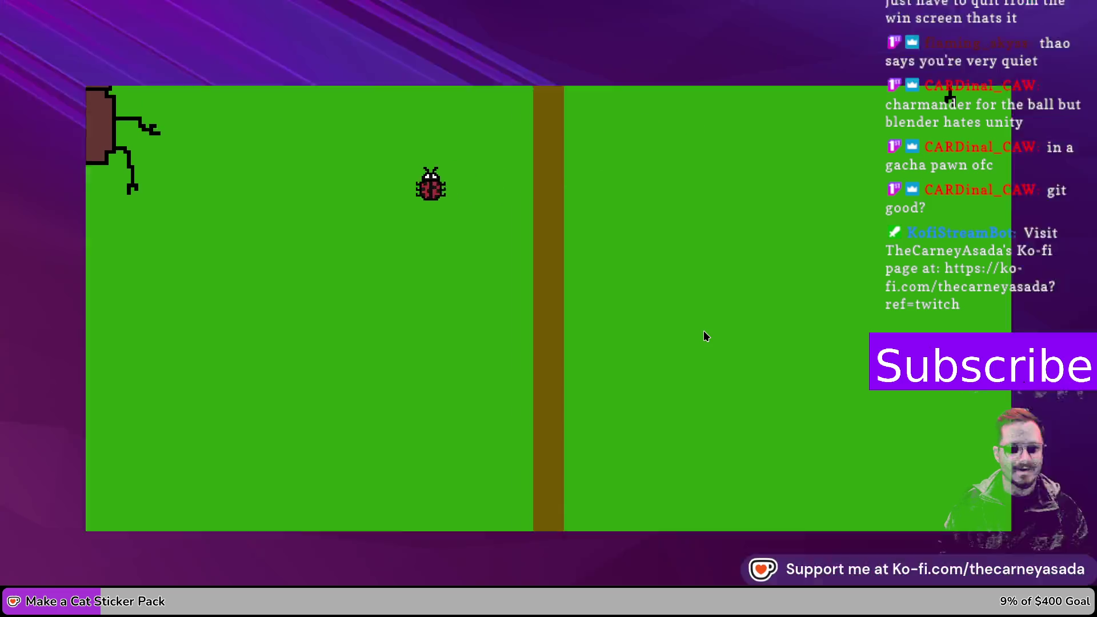
key(s)
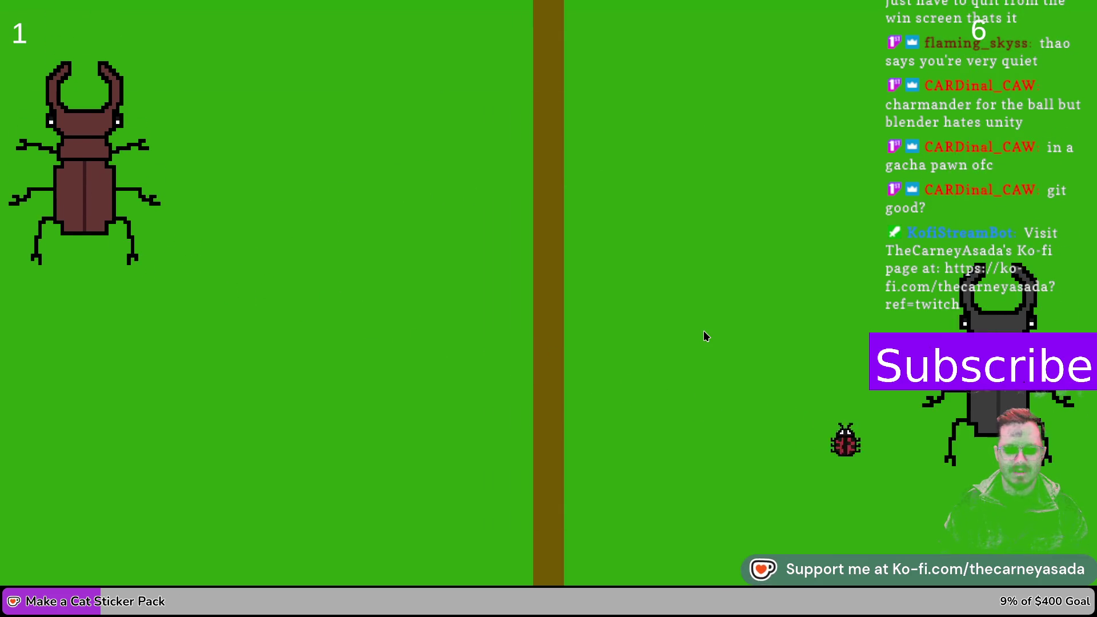
key(s)
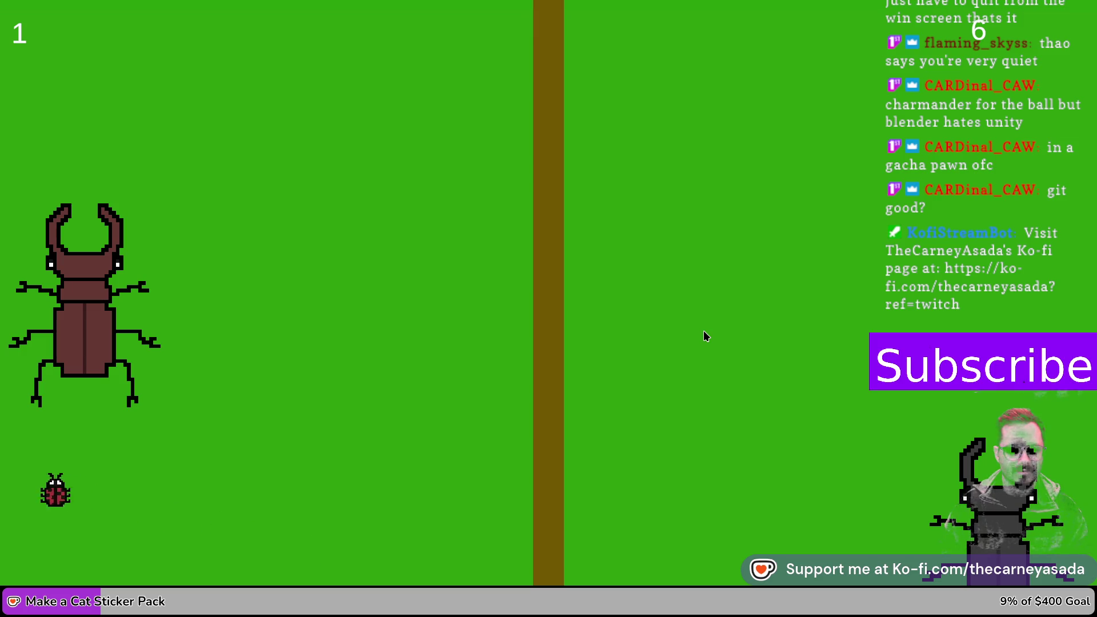
key(w)
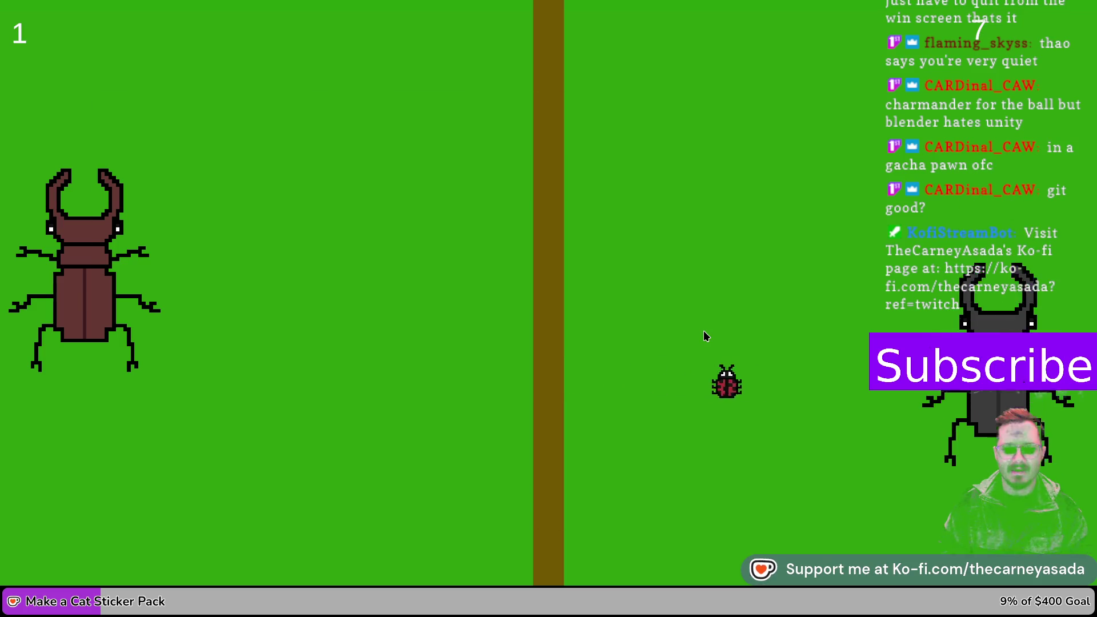
key(s)
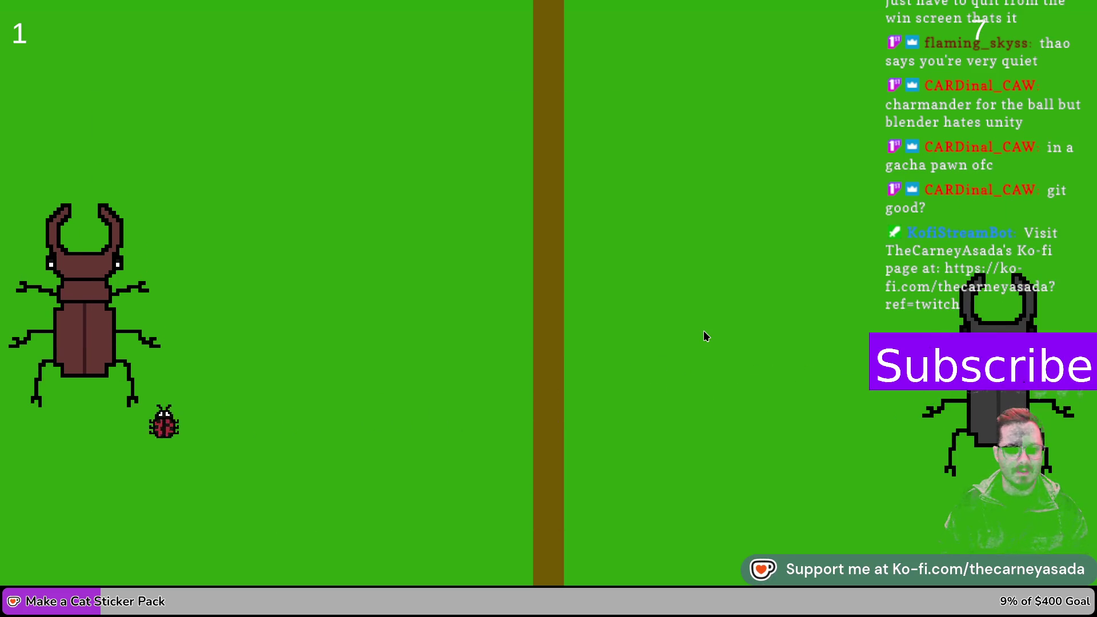
- Keep blocking the ladybug with the left paddle, then close Beetle Pong with Alt+F4
key(w)
key(s)
key(s)
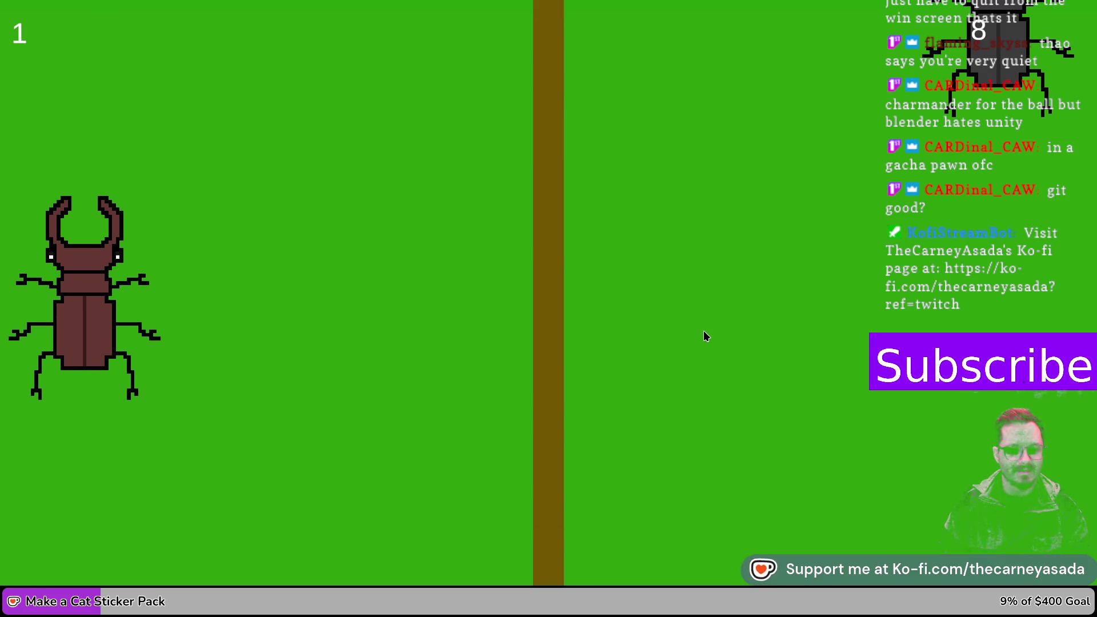
key(w)
key(s)
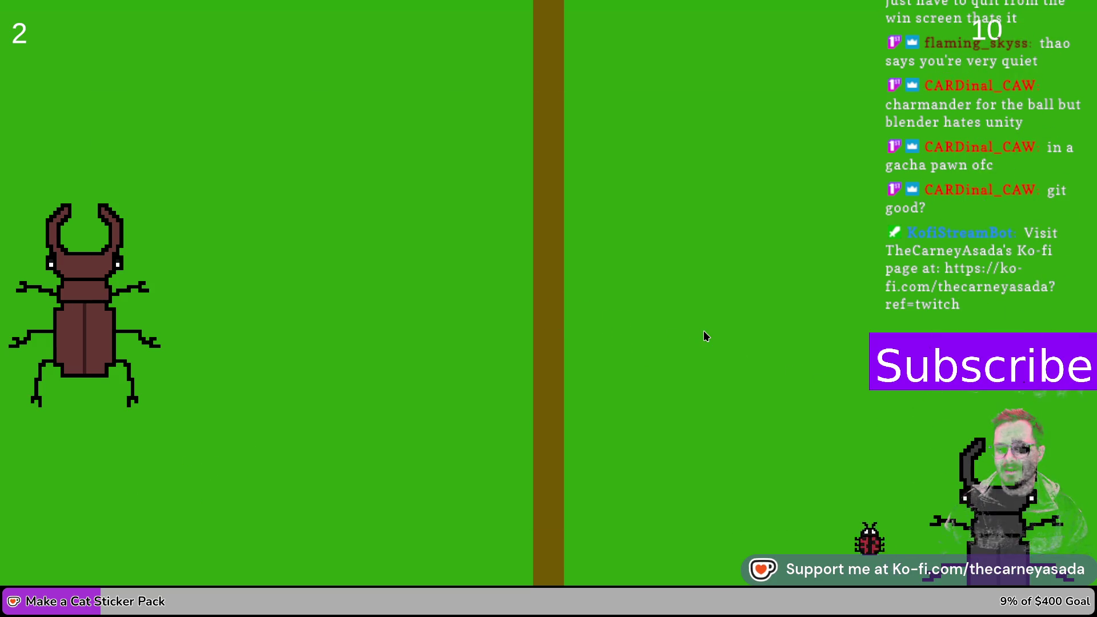
key(w)
key(s)
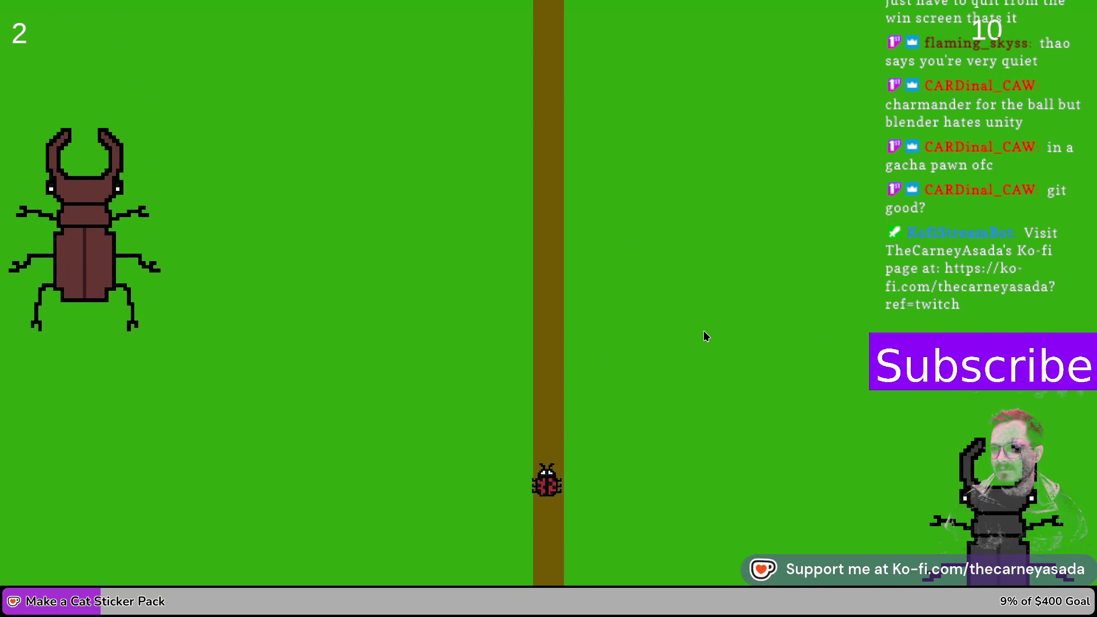
key(w)
key(w)
key(s)
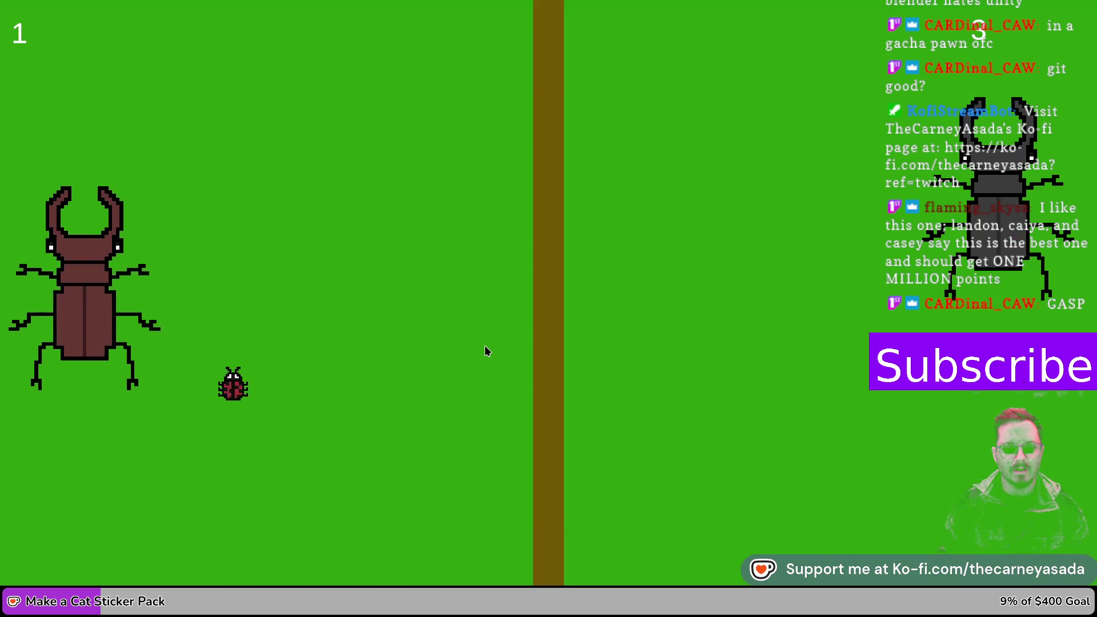
key(alt+F4)
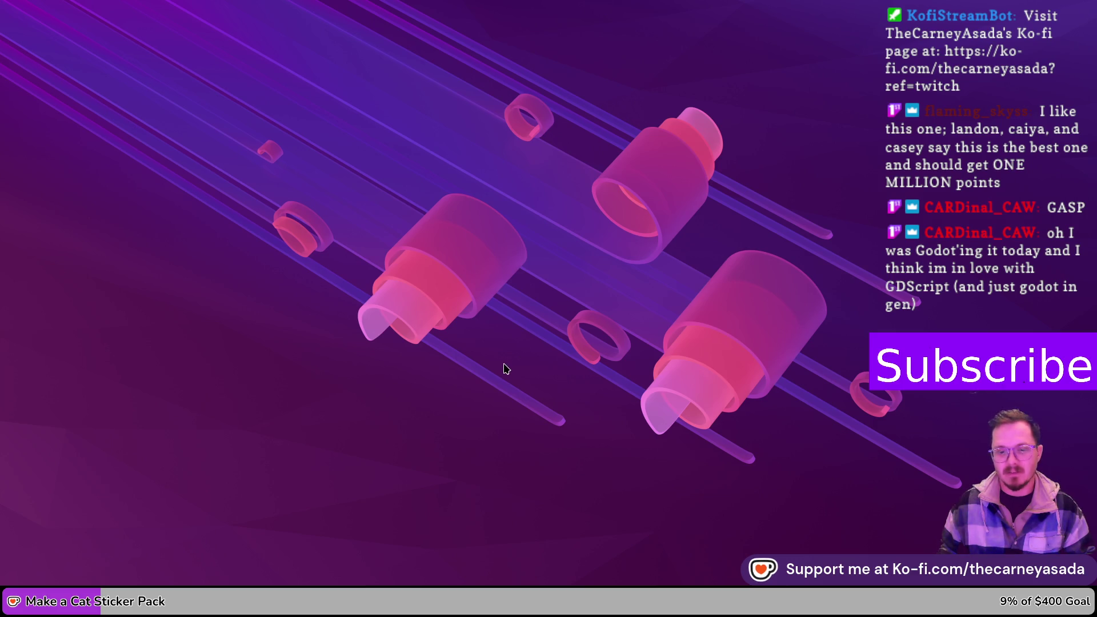
- Launch Godot and open the IndexCardGame project to show game_page.gd in the Script view
key(alt+space)
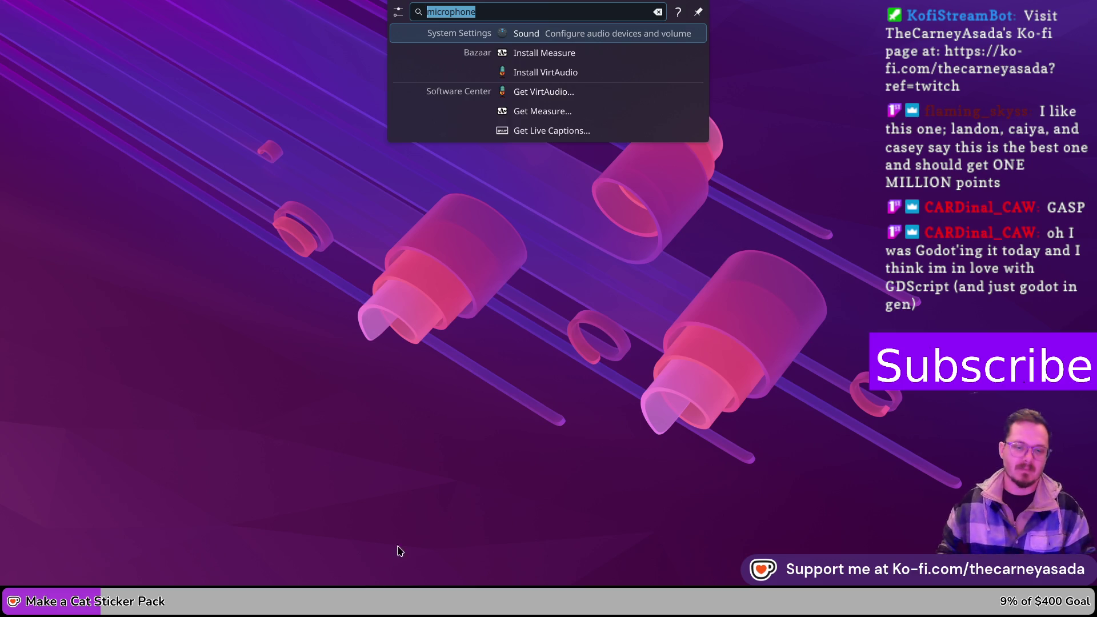
click(514, 571)
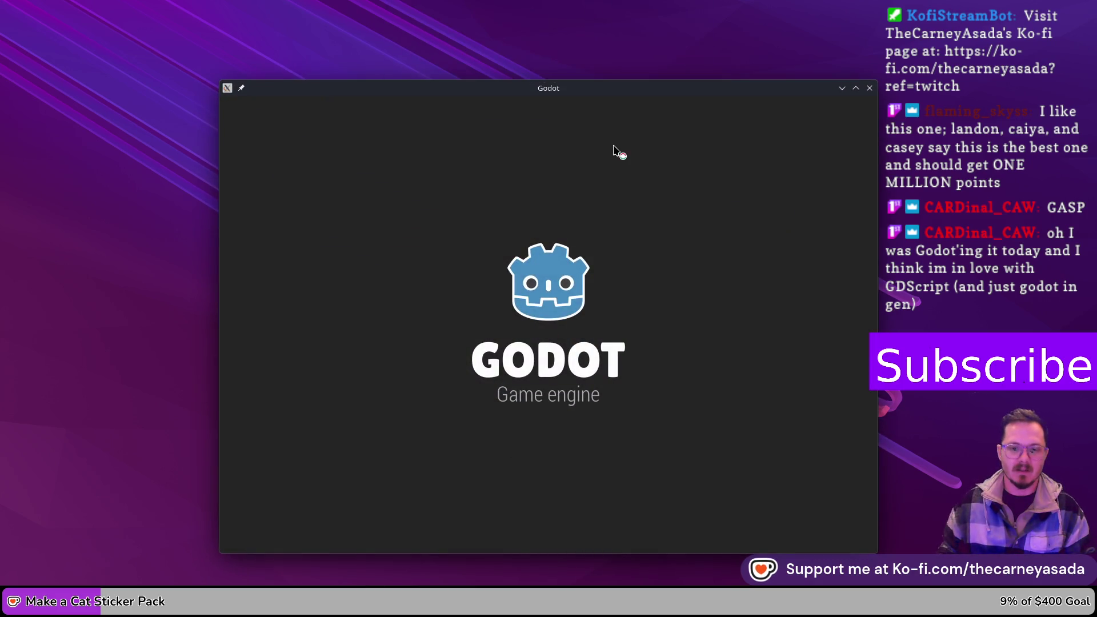
click(857, 73)
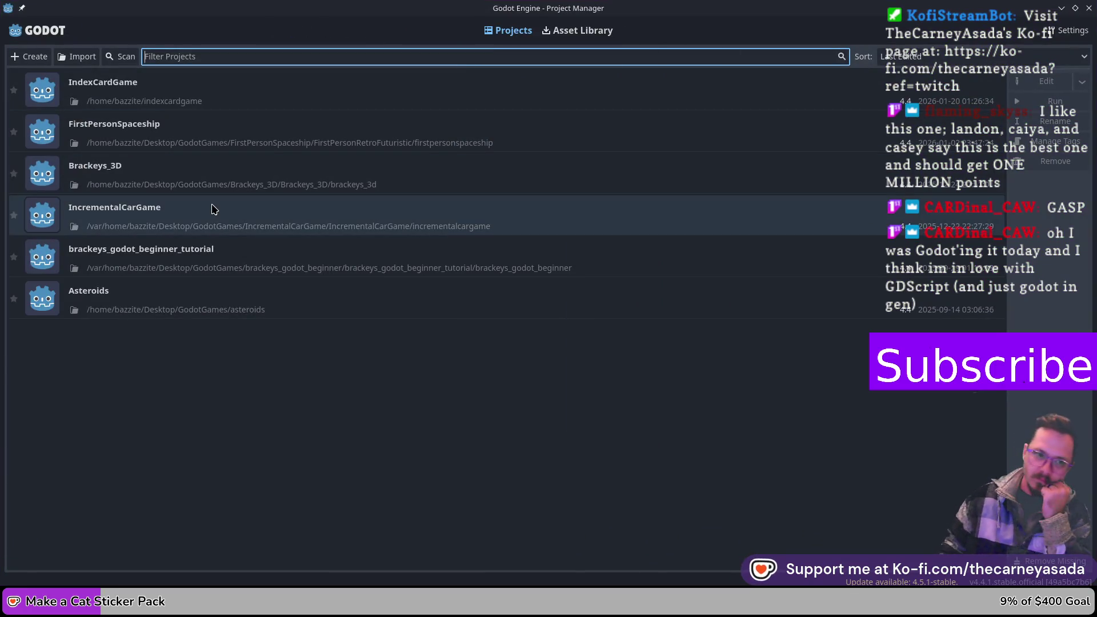
click(260, 91)
double_click(847, 106)
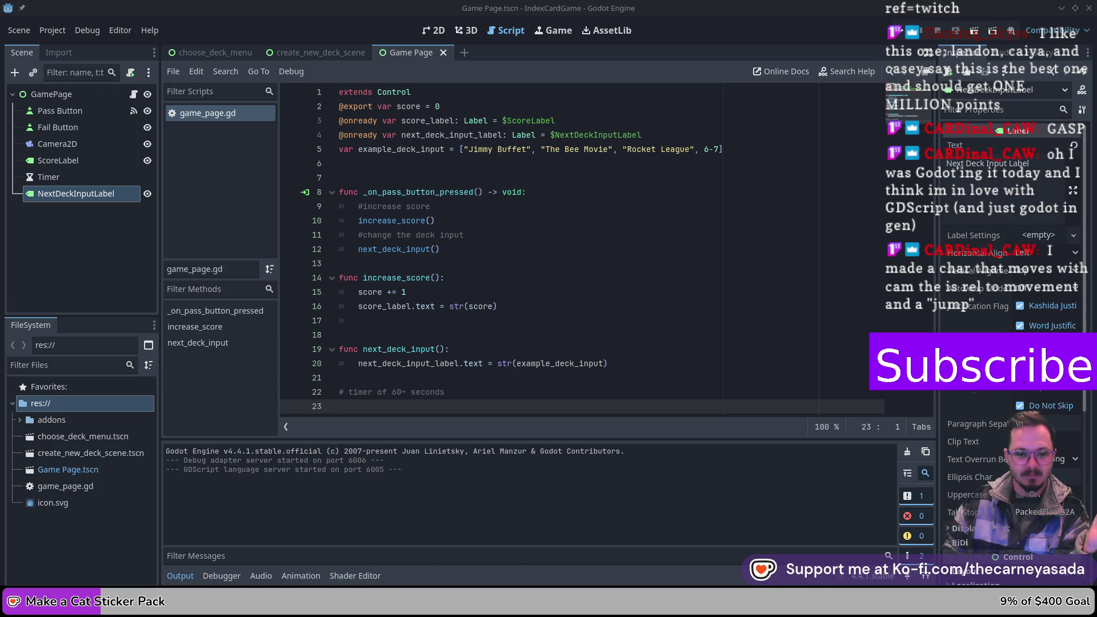
mouse_move(268, 607)
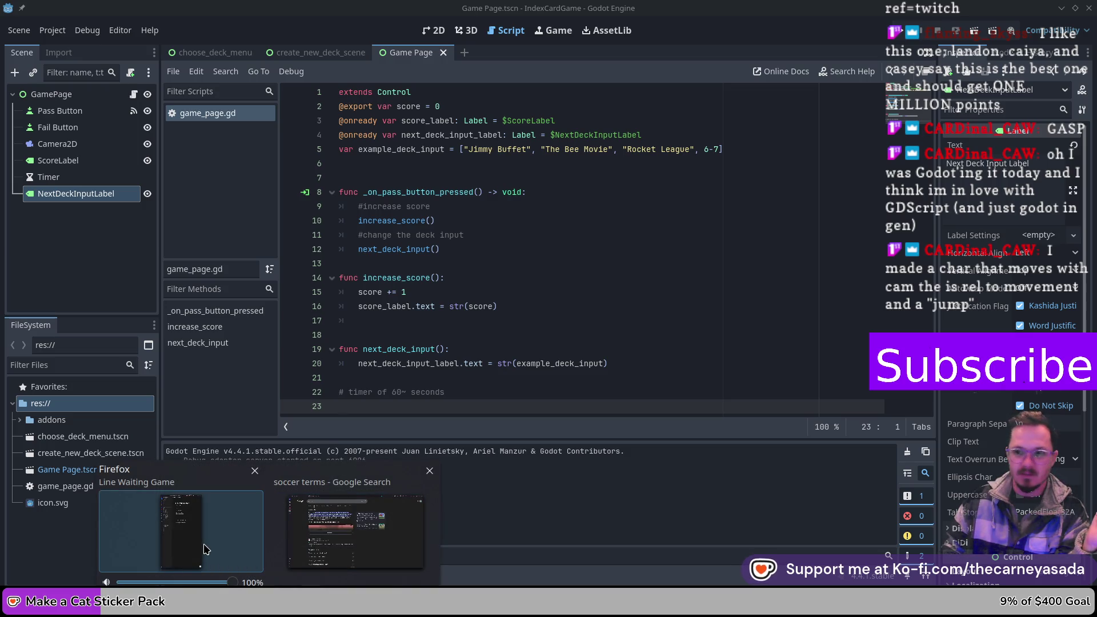
click(335, 538)
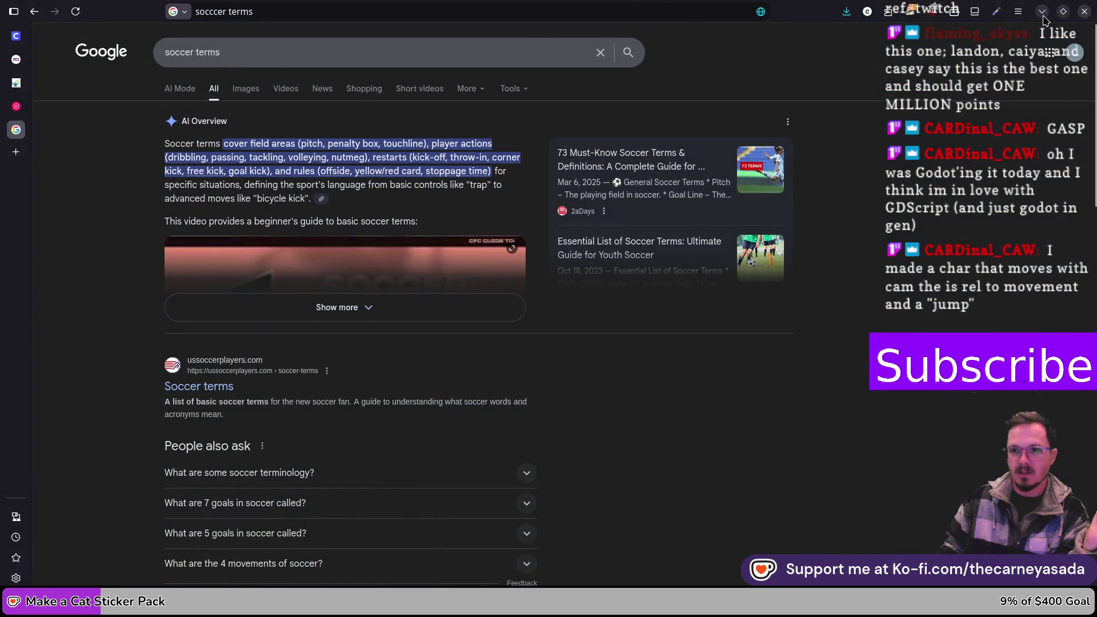
key(alt+Tab)
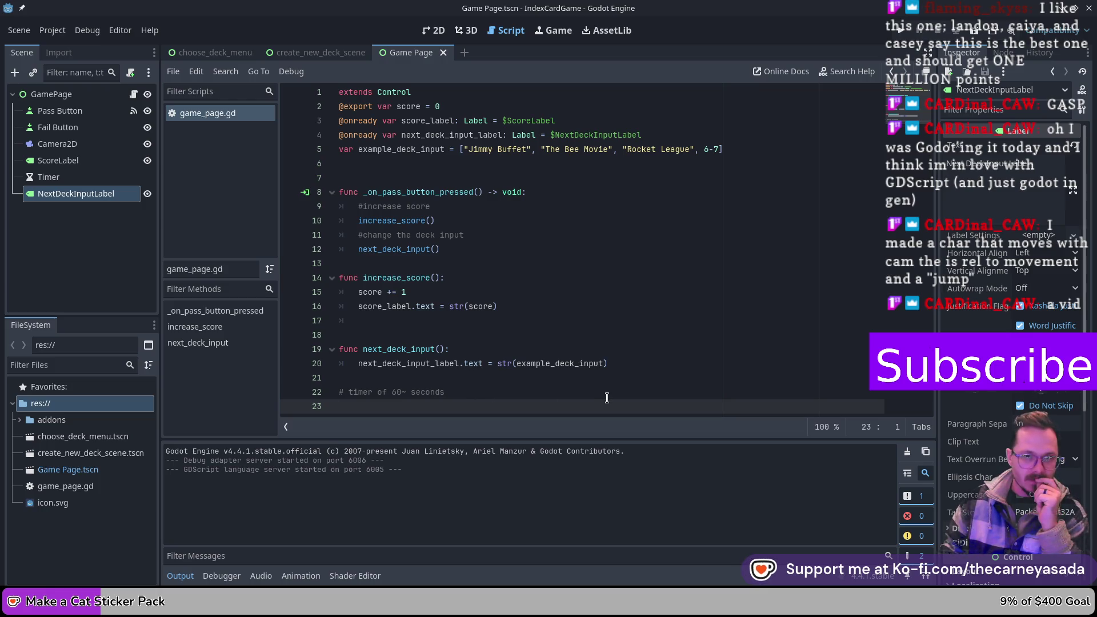
- Run the game, press Pass six times to reach score 26, then close the game window
click(902, 30)
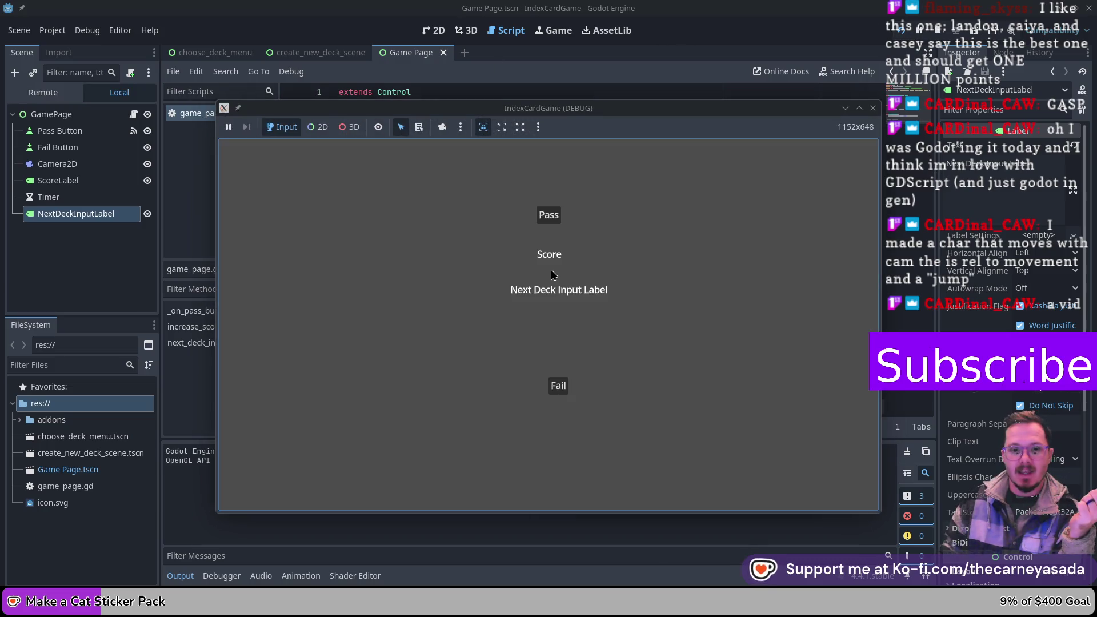
click(554, 220)
click(555, 222)
click(555, 220)
click(554, 220)
click(554, 221)
click(555, 220)
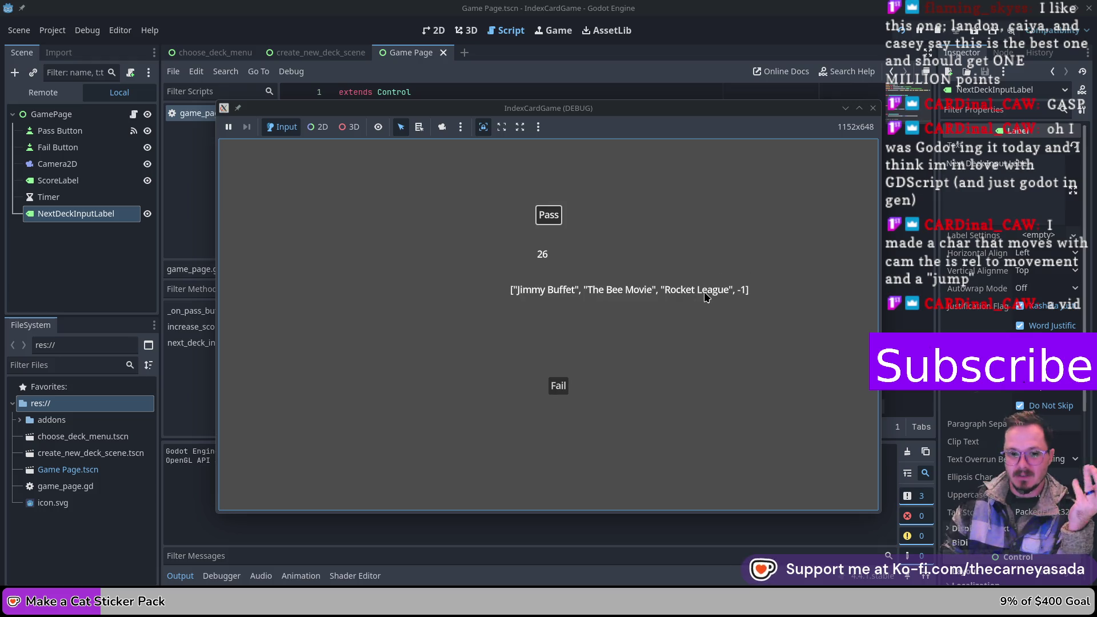
click(935, 31)
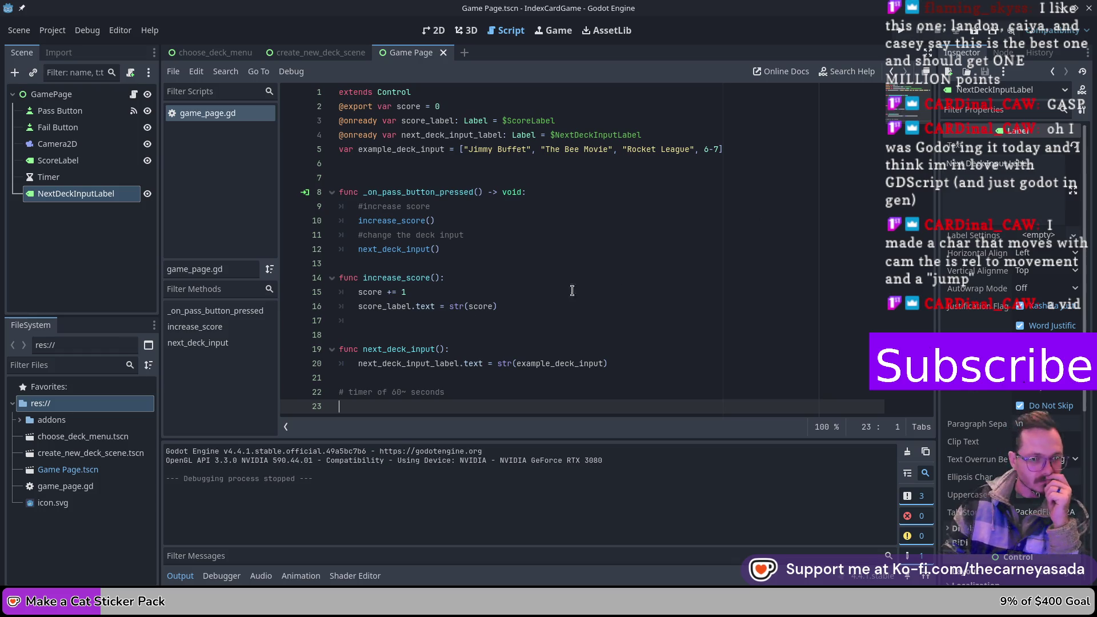
drag(445, 306, 571, 292)
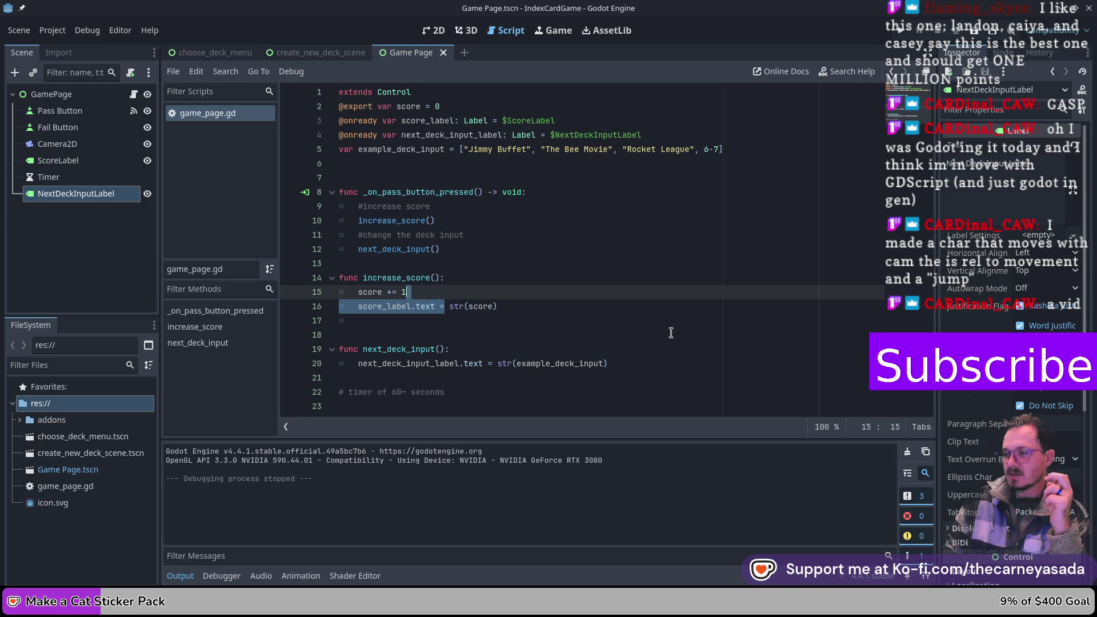
click(516, 308)
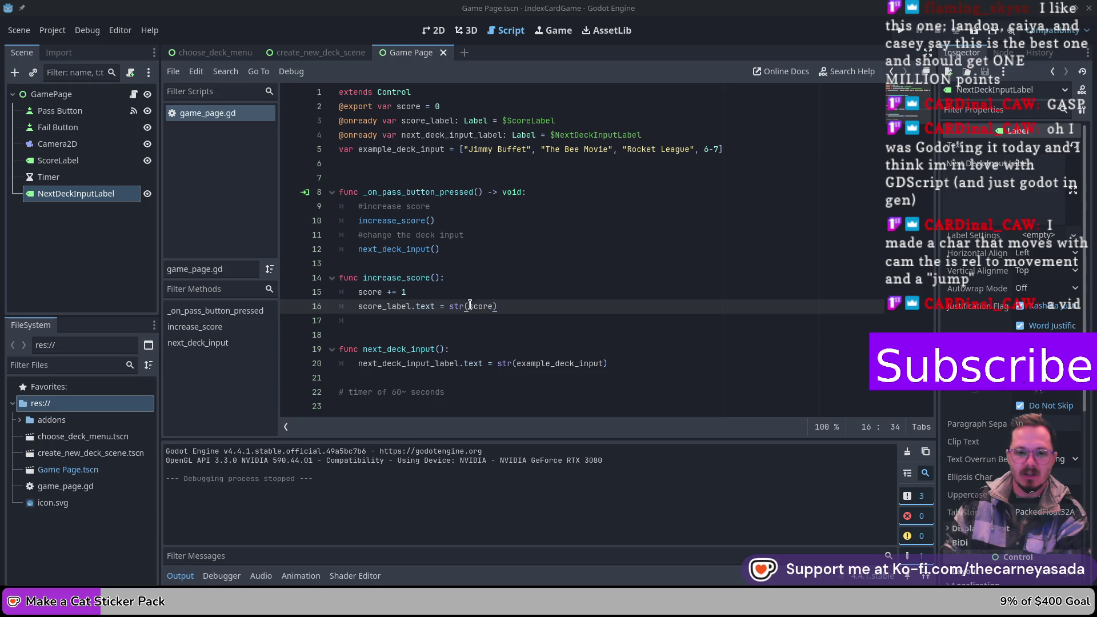
drag(472, 308, 493, 307)
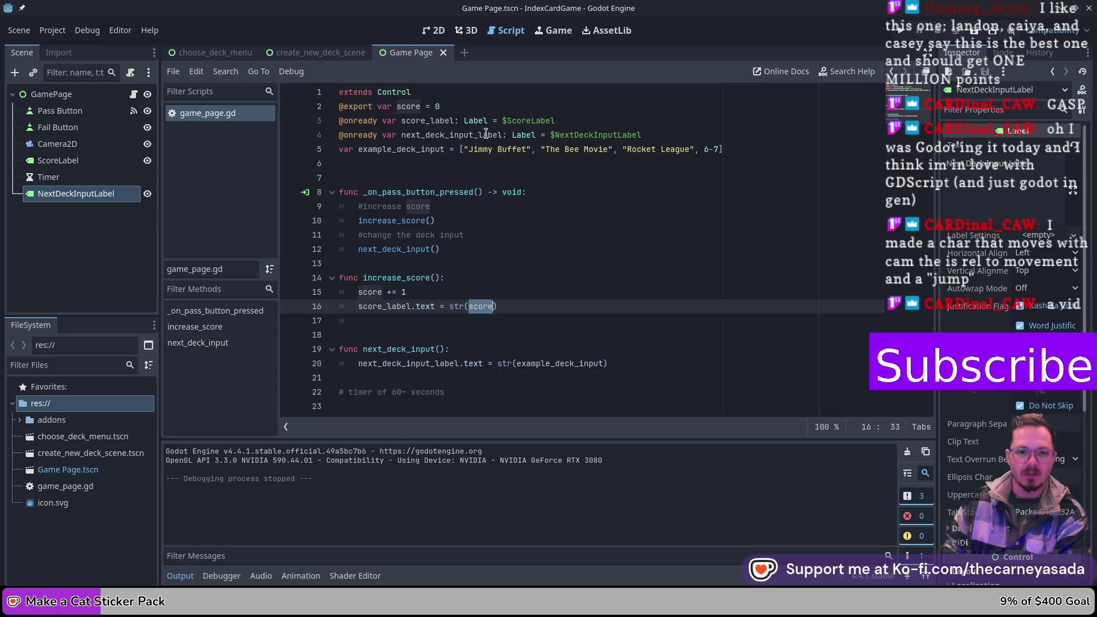
click(374, 150)
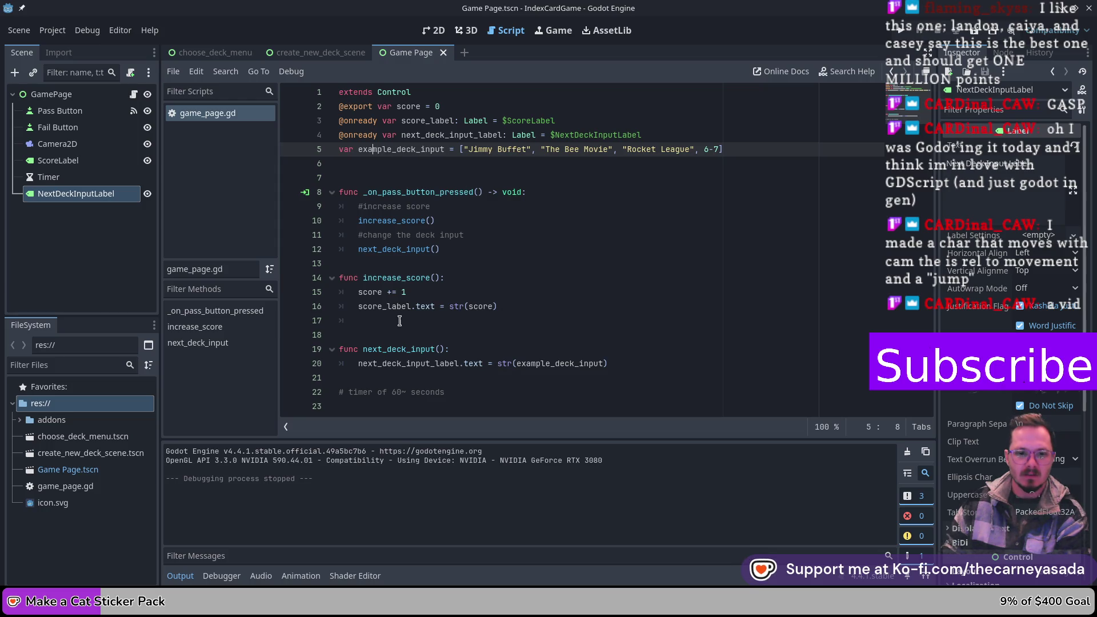
drag(517, 363, 604, 364)
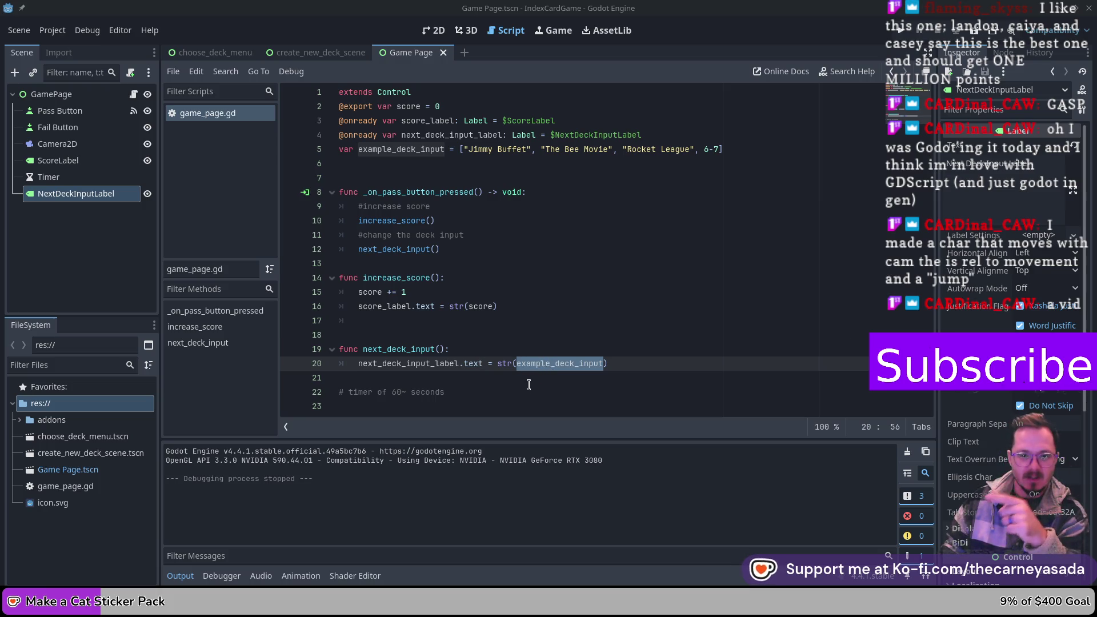
click(493, 149)
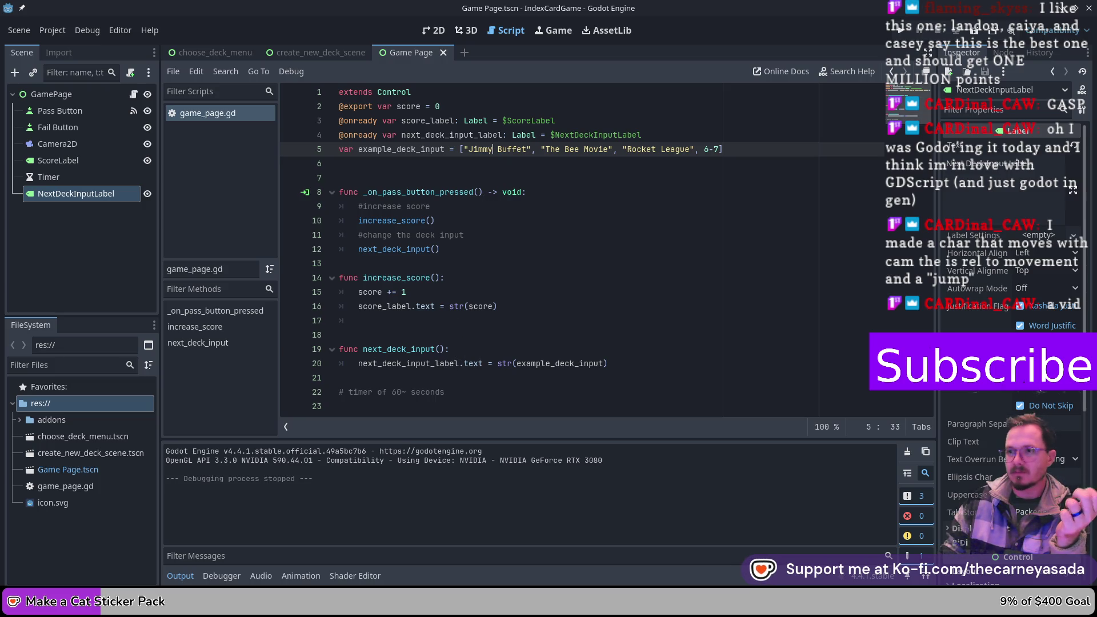
click(563, 349)
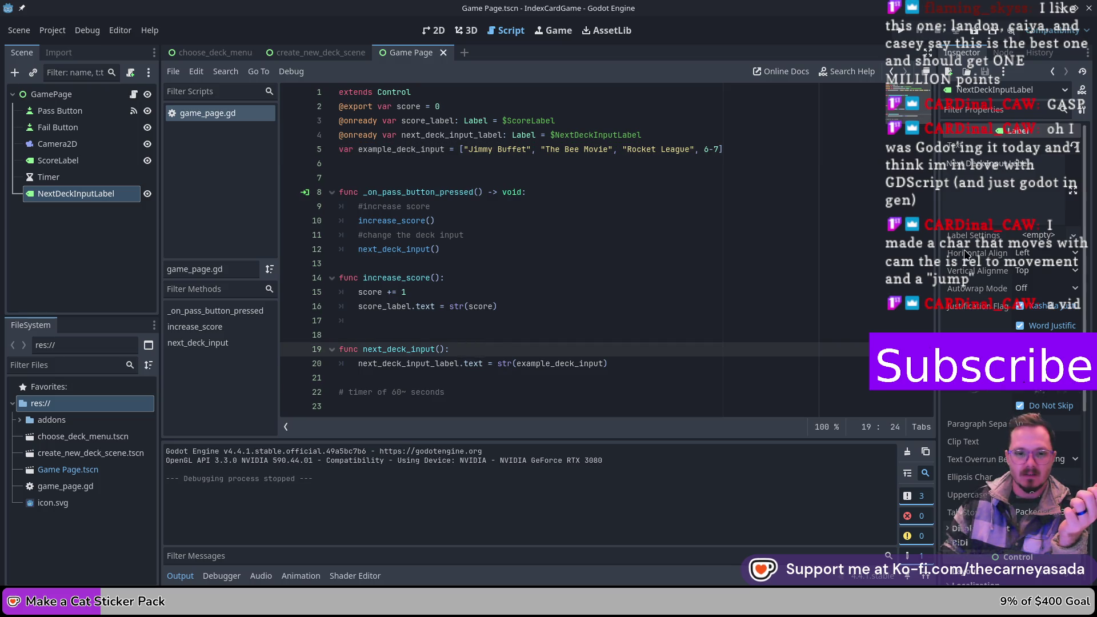
key(Return)
text(for)
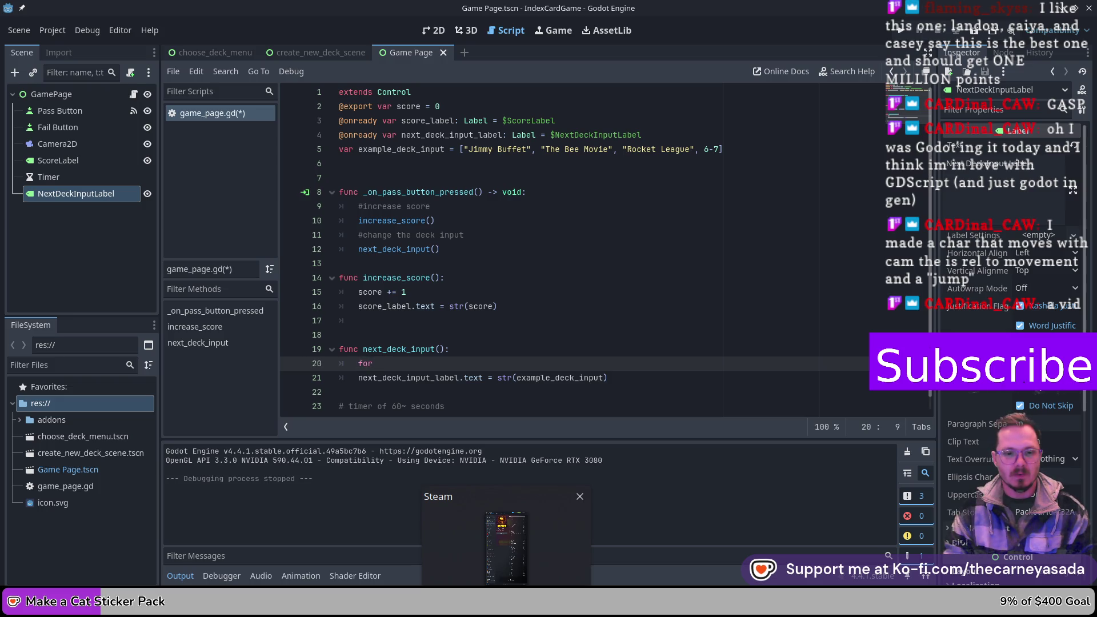
- Write the loop header 'for input_labels in example_deck_input' on line 20 of next_deck_input
text(i -)
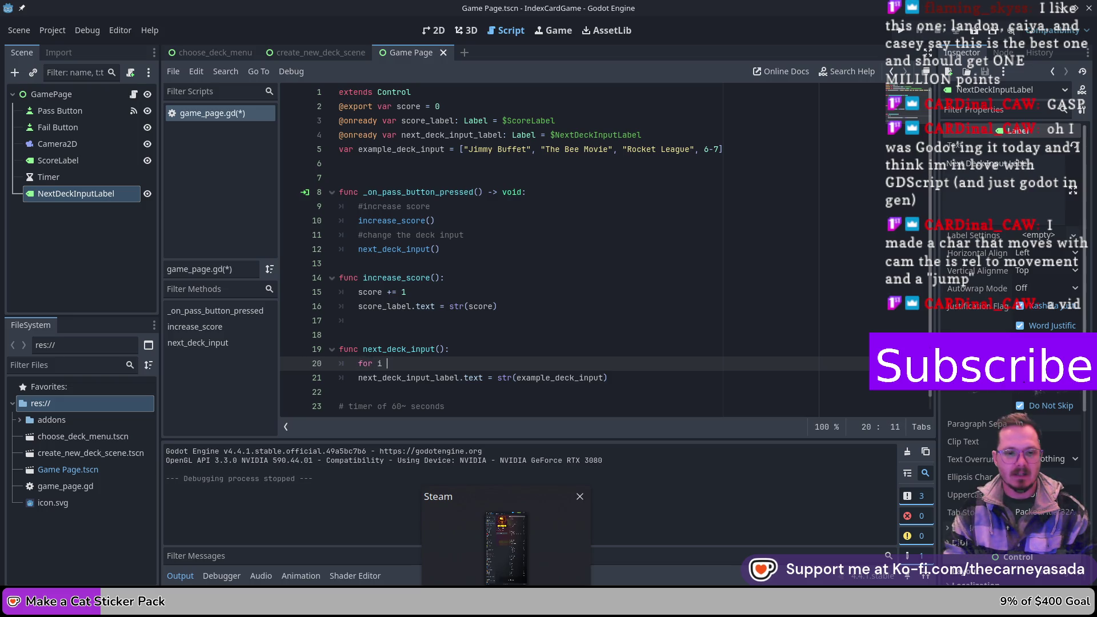
key(BackSpace)
text(= -)
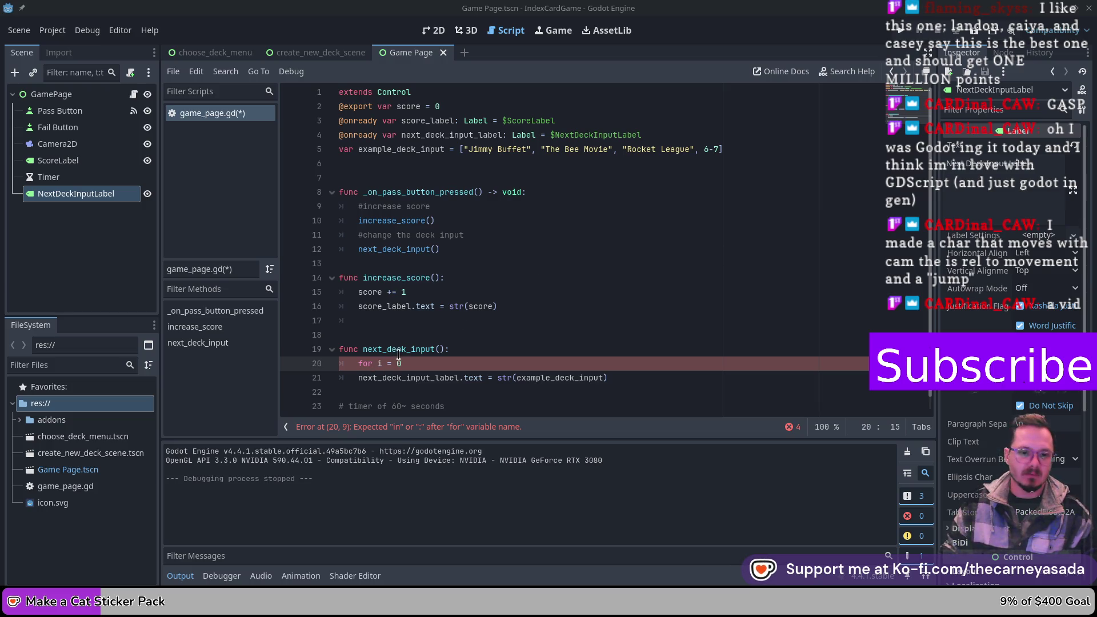
key(BackSpace)
key(BackSpace)
key(BackSpace)
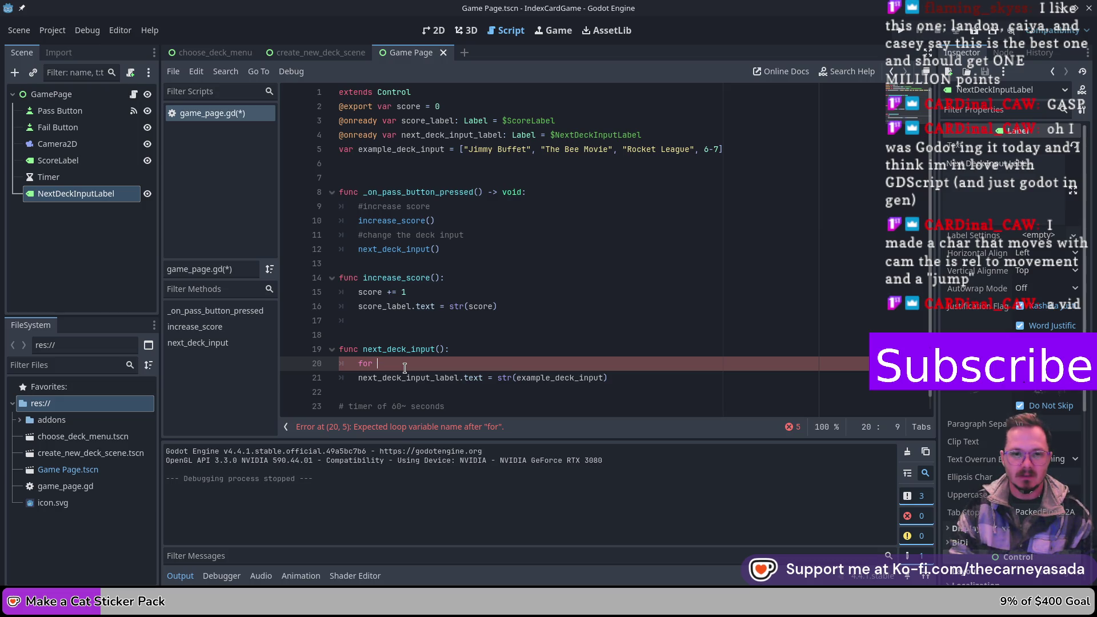
text(input_lap)
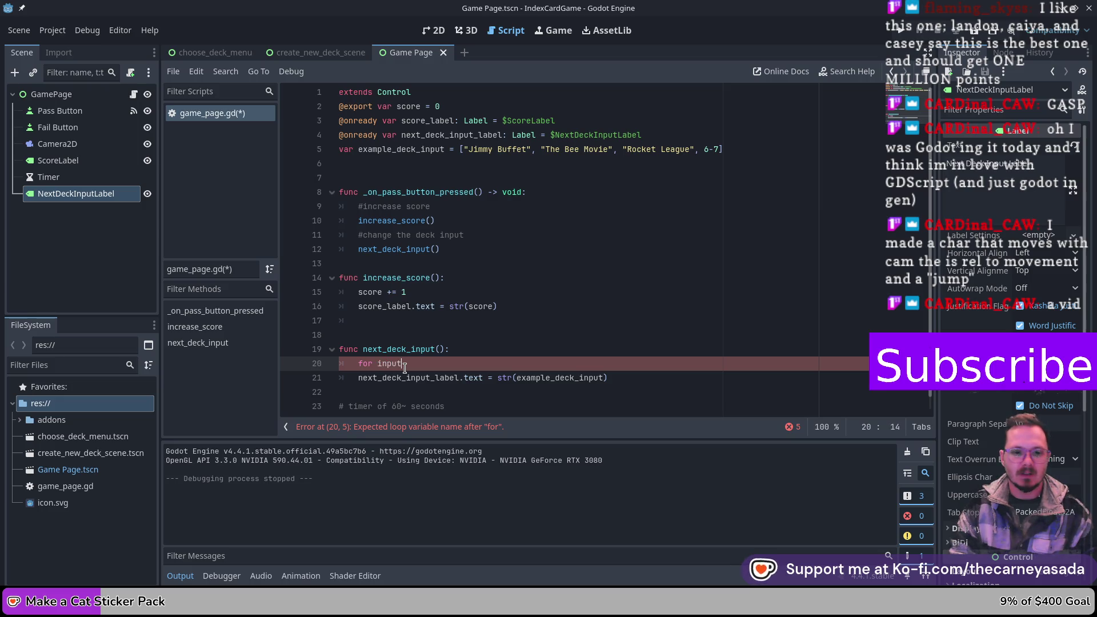
text(ls in example)
key(Return)
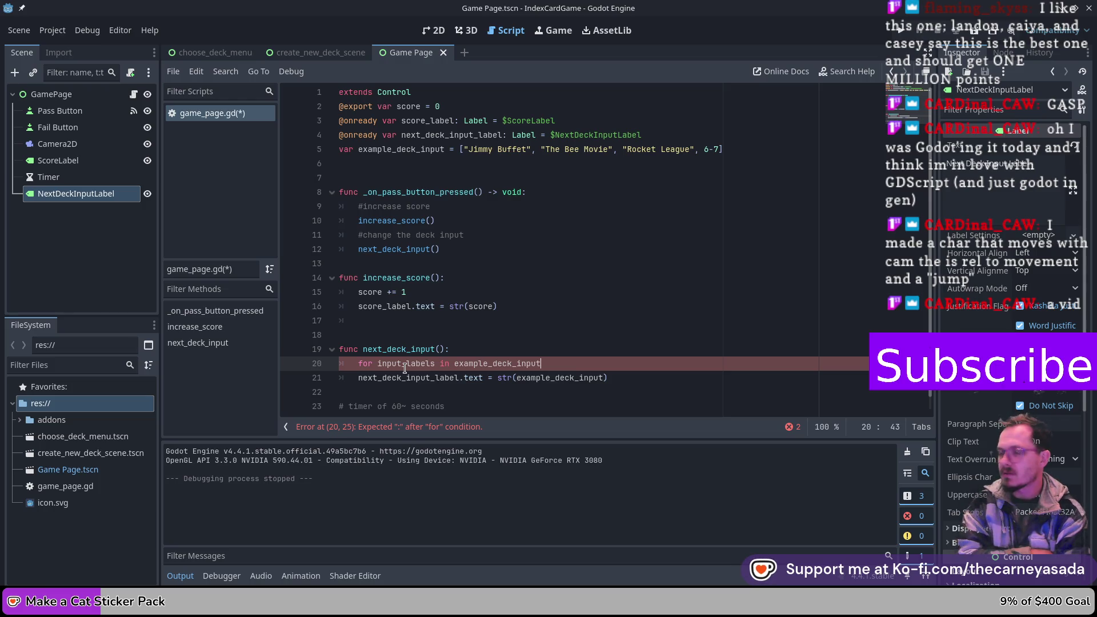
- Rewrite line 20 as a loop over next_deck_input().size()
key(shift+Home)
text(for i)
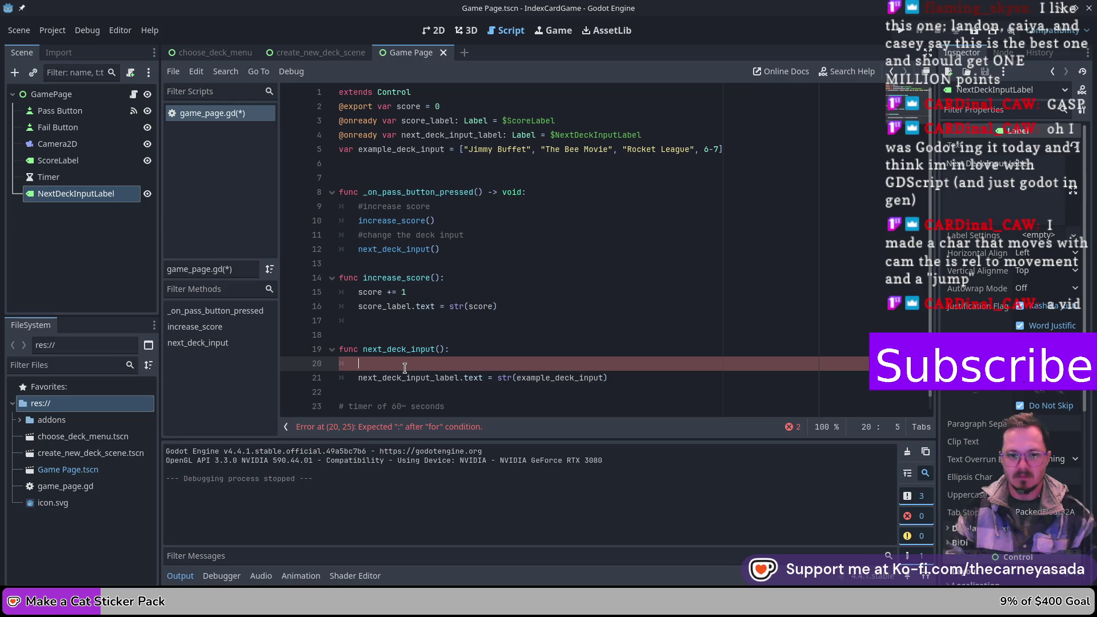
text( in array.)
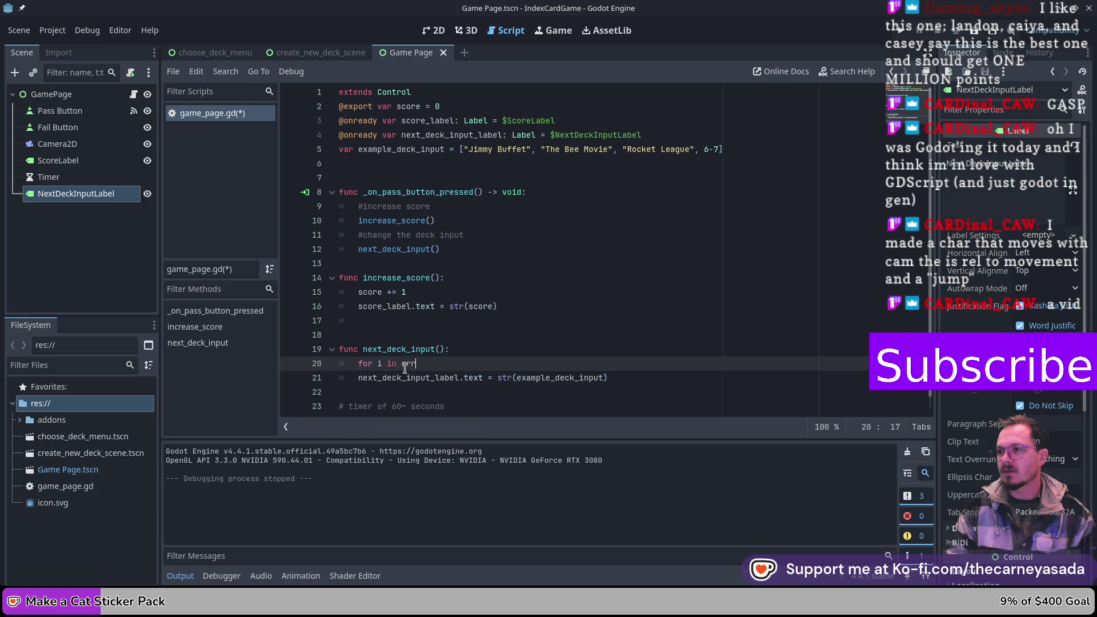
key(Escape)
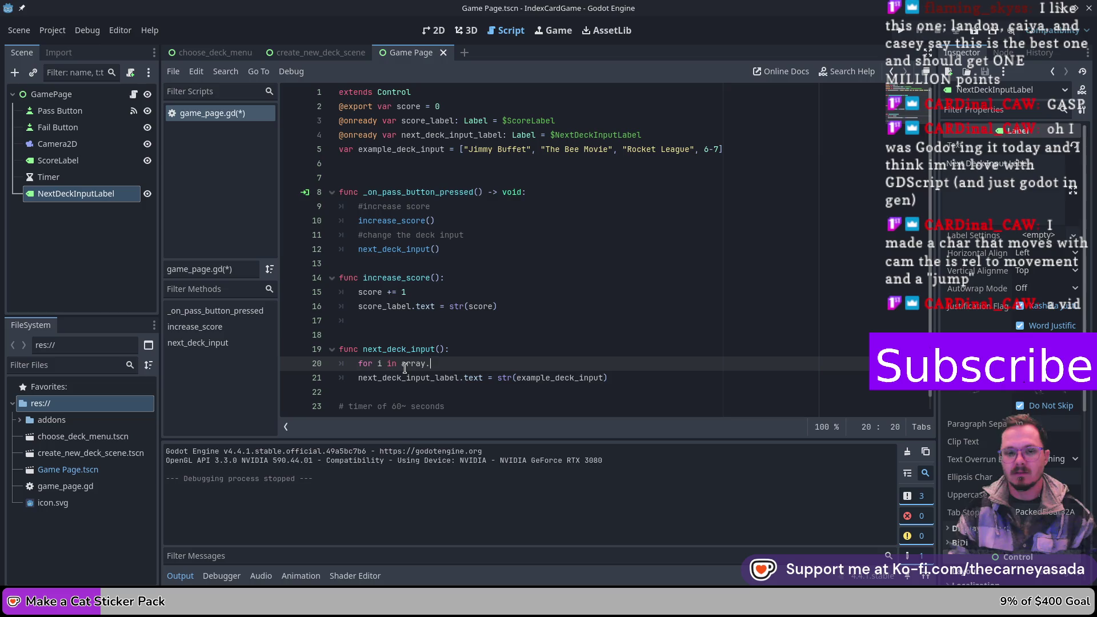
text(next)
key(Return)
text(.)
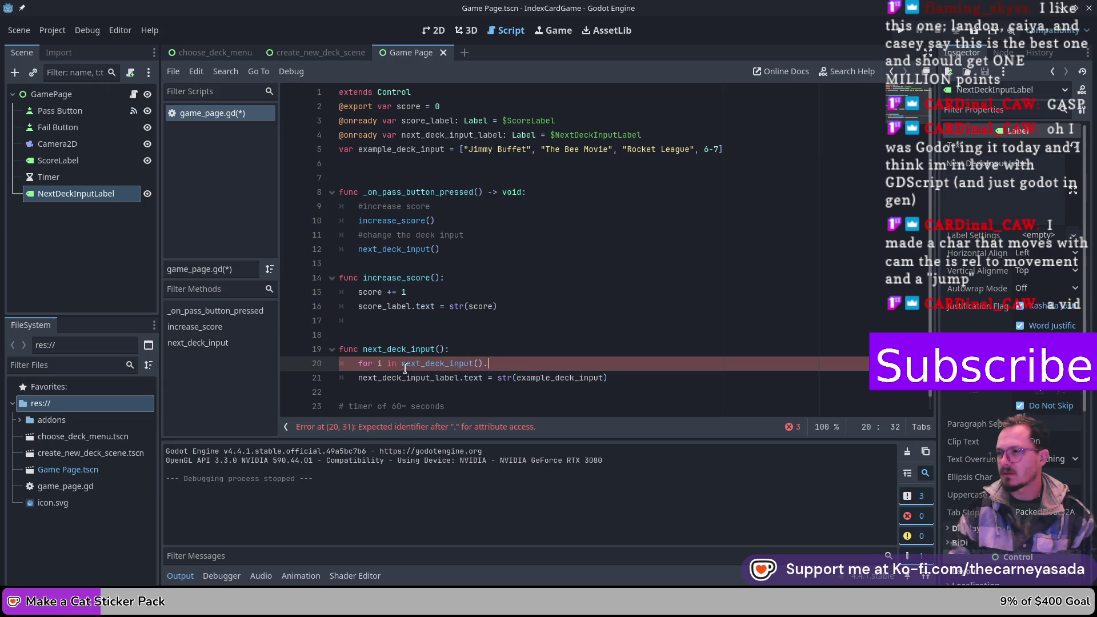
key(BackSpace)
text(.size)
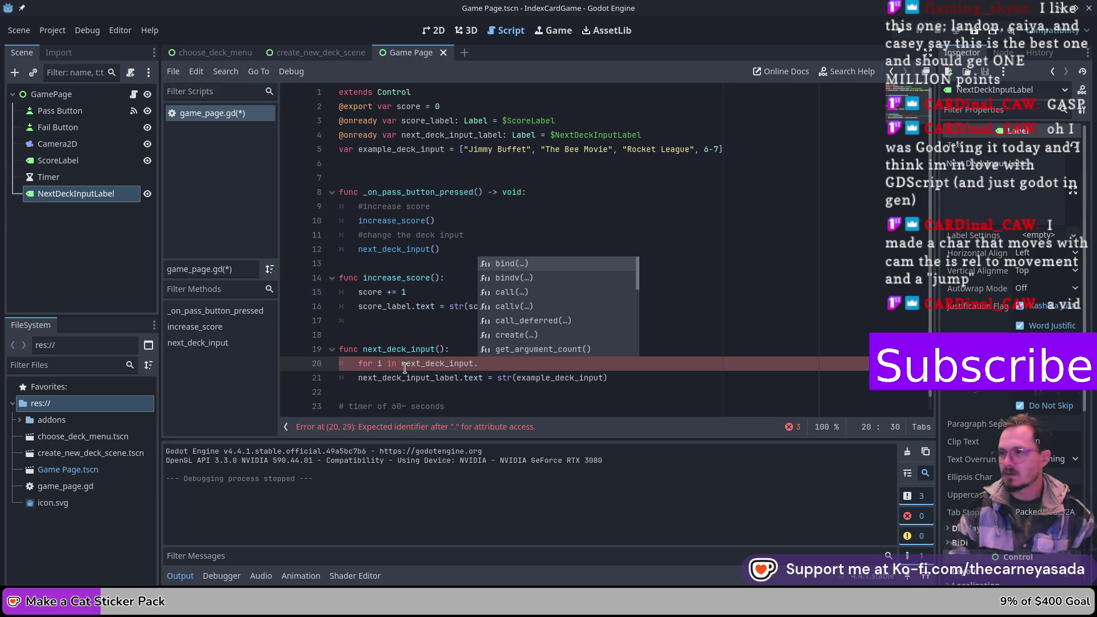
text(():)
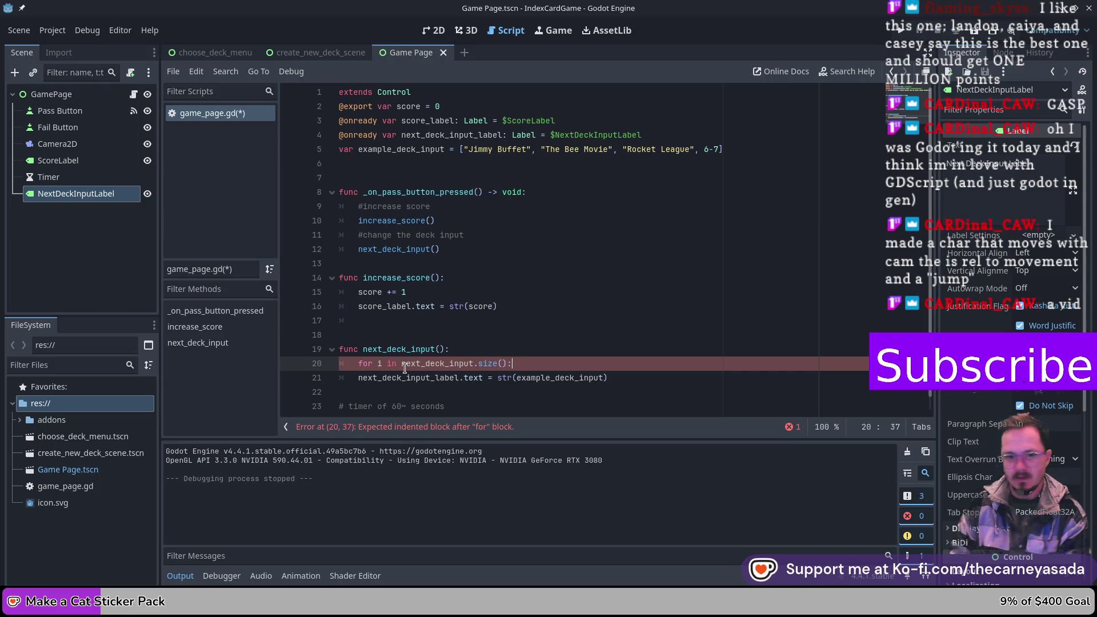
- Swap next_deck_input for example_deck_input so line 20 reads 'for i in example_deck_input.size():'
key(Left)
key(Left)
key(Left)
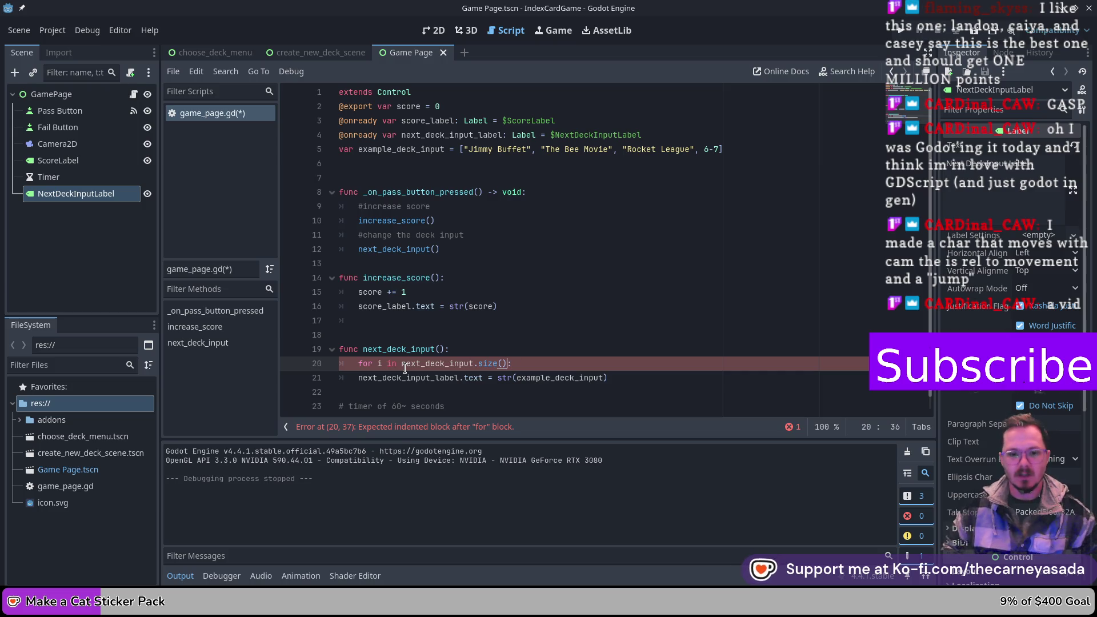
key(shift+Left)
key(shift+Left)
key(shift+Left)
text(example)
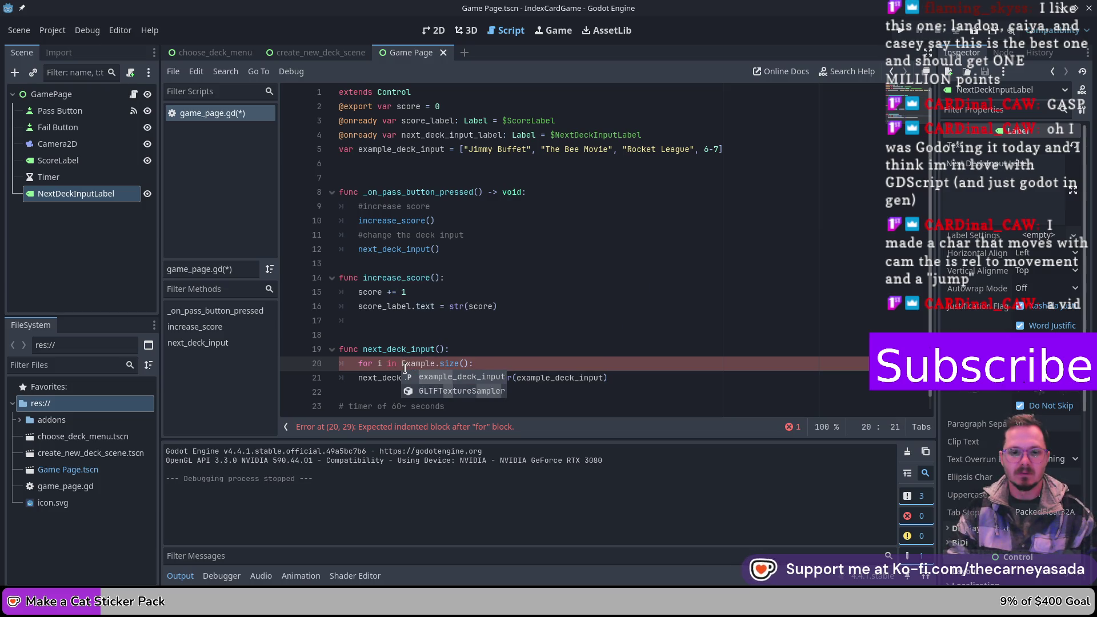
key(Return)
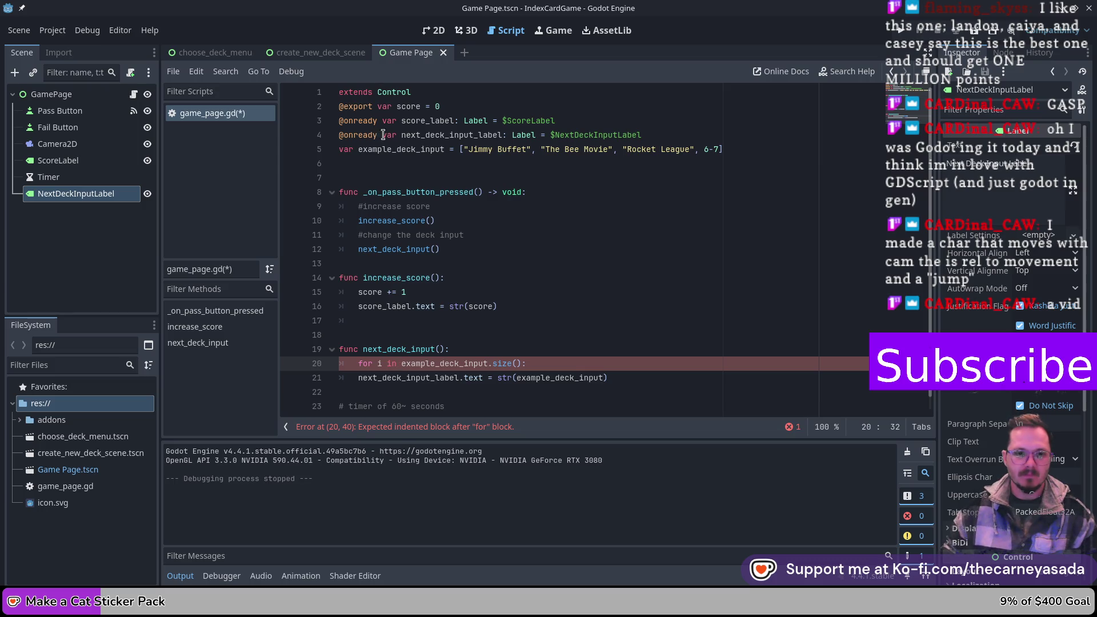
click(433, 150)
click(587, 367)
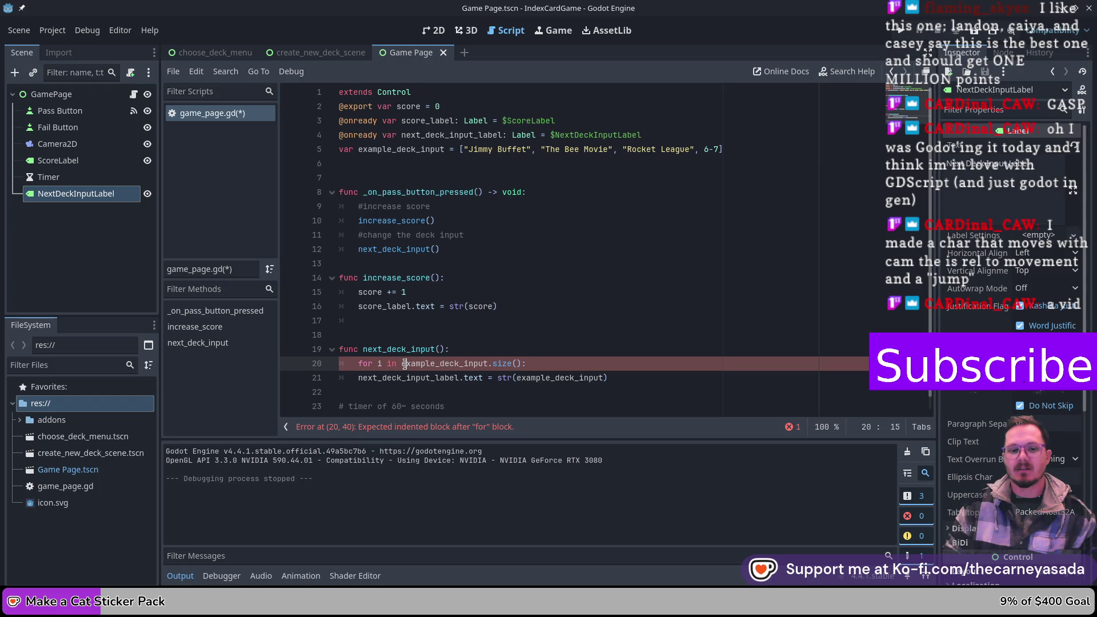
drag(404, 363, 553, 363)
- Change the loop's iterable to array.size() with example_deck_input as its argument
key(BackSpace)
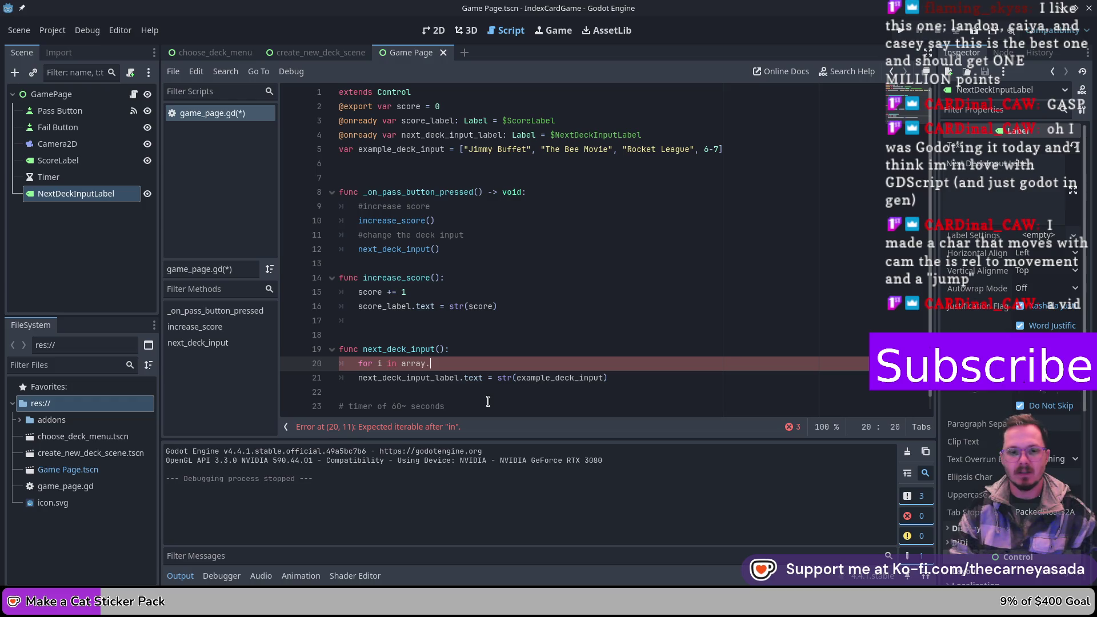
text(()
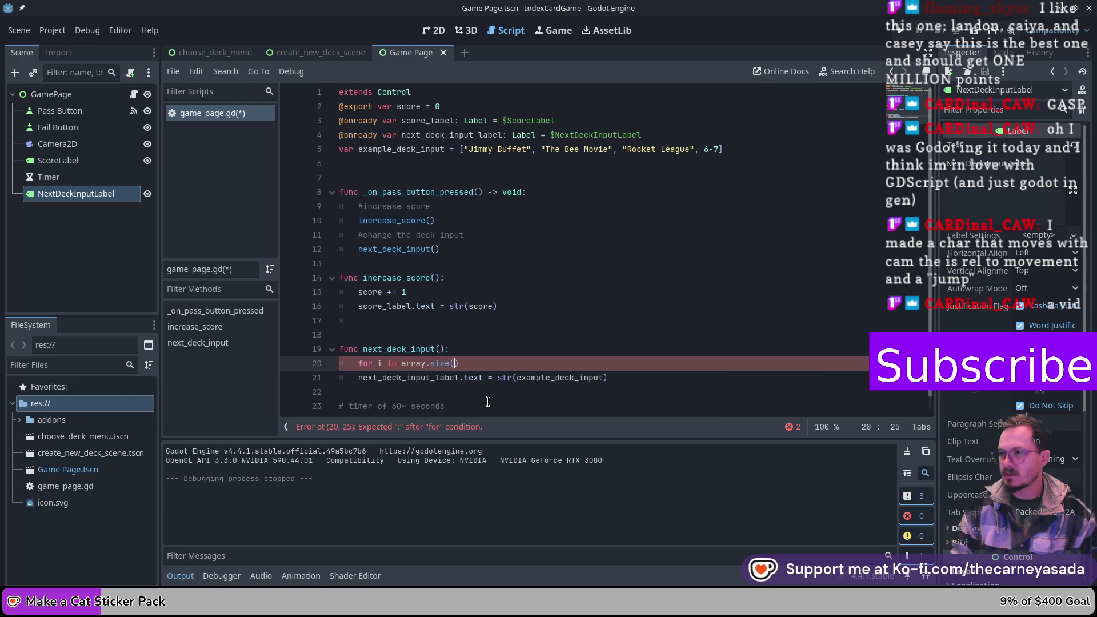
text(exam)
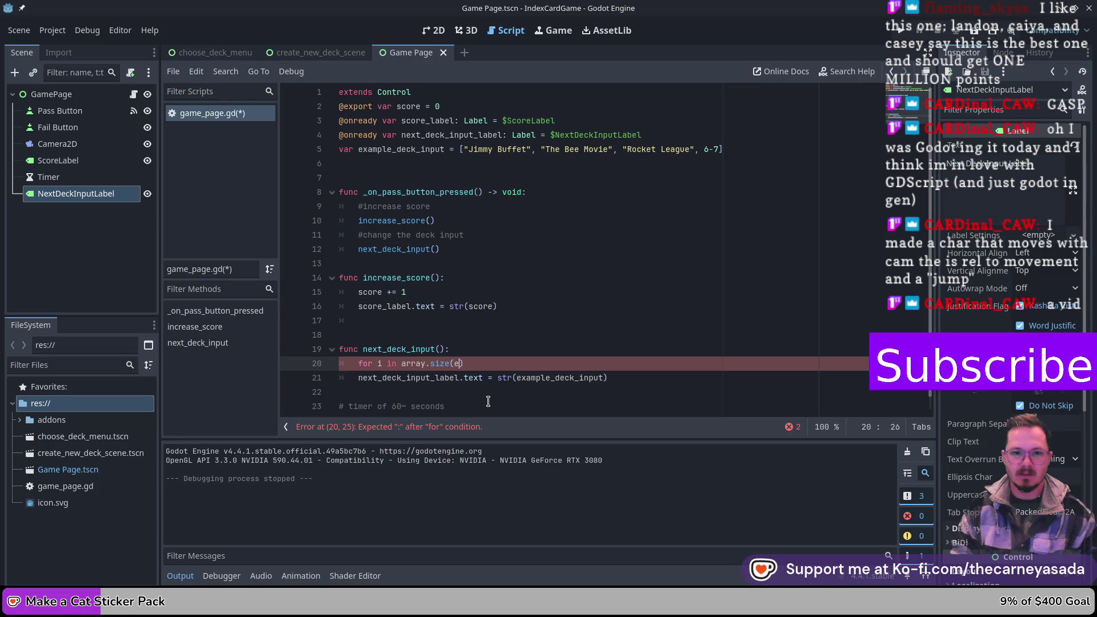
text(ple_d)
key(Return)
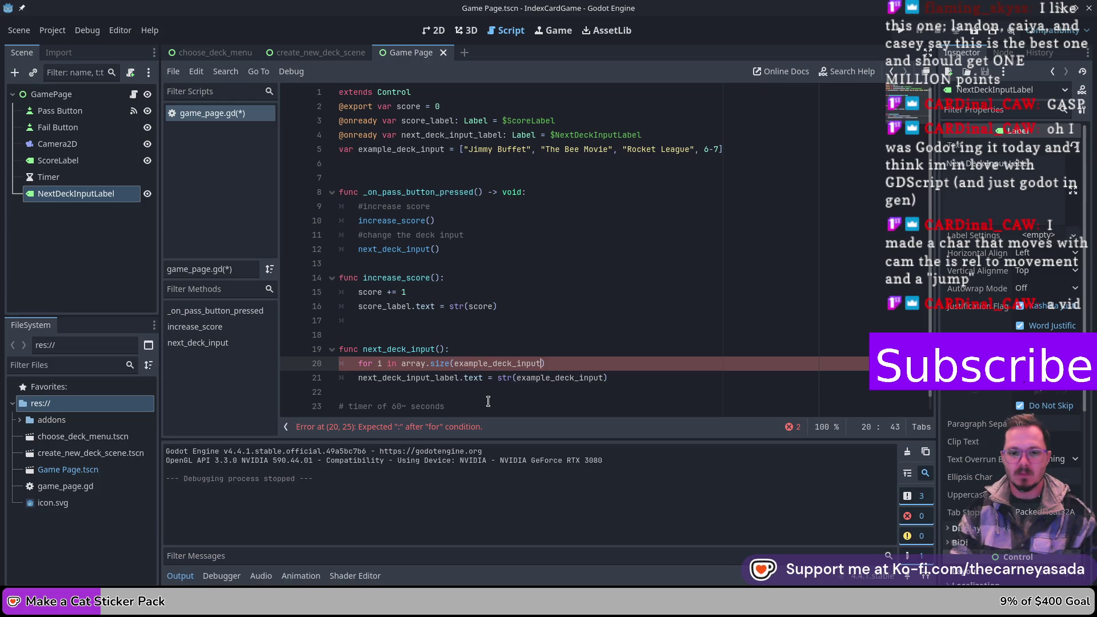
text():)
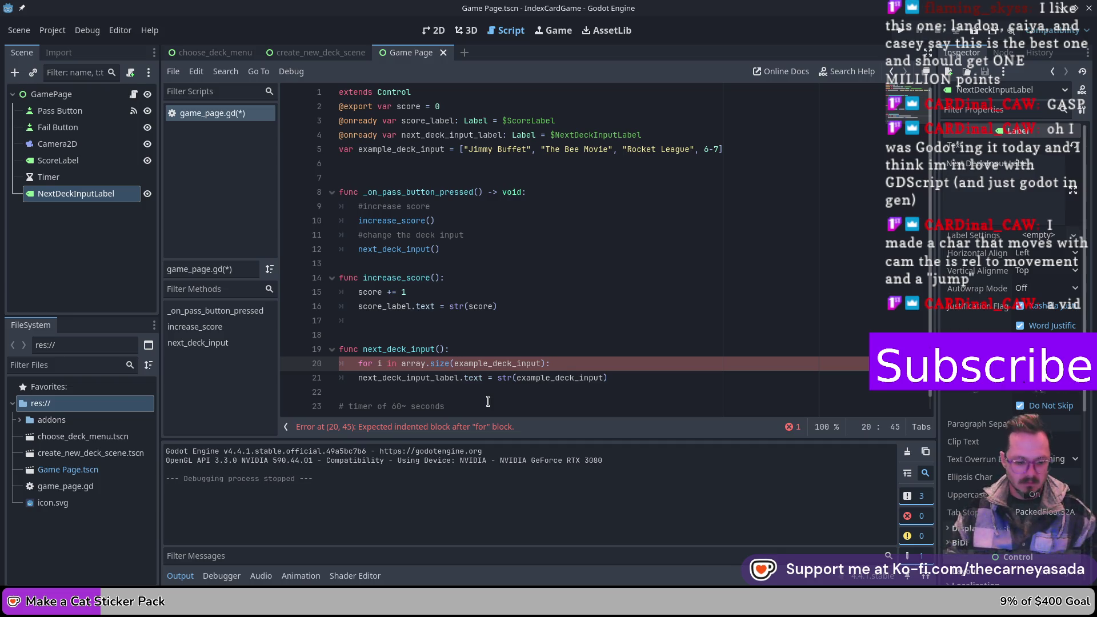
- Strip the argument, then delete the whole for-loop line from next_deck_input
key(Left)
key(shift+Left)
key(shift+Left)
key(shift+Left)
key(shift+Left)
key(shift+Left)
key(shift+Left)
key(BackSpace)
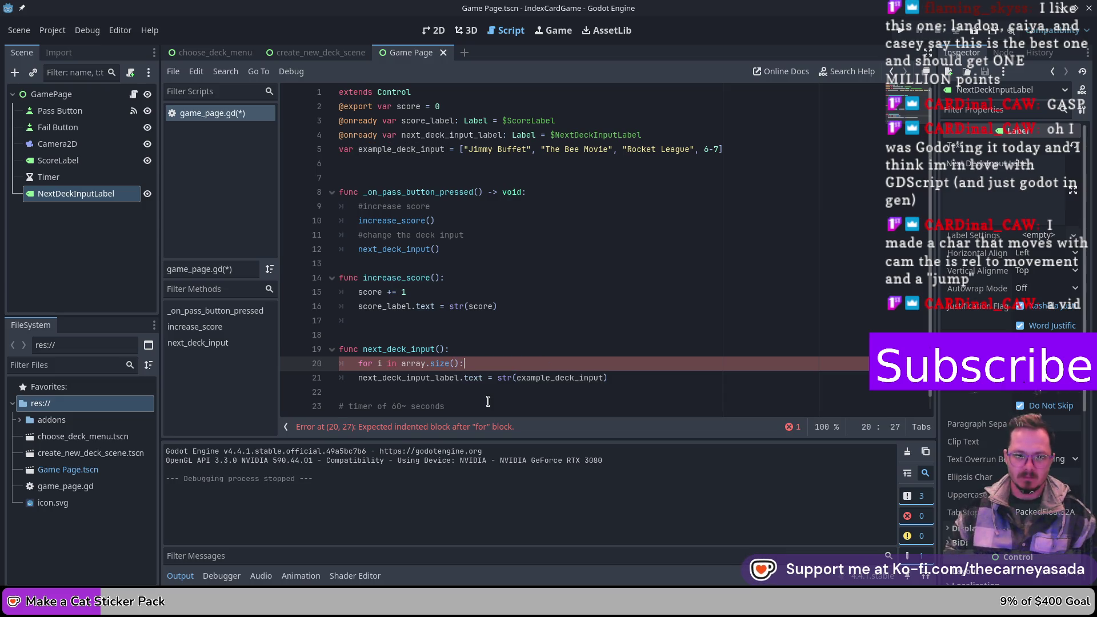
key(shift+Home)
key(BackSpace)
key(Up)
key(Up)
key(Up)
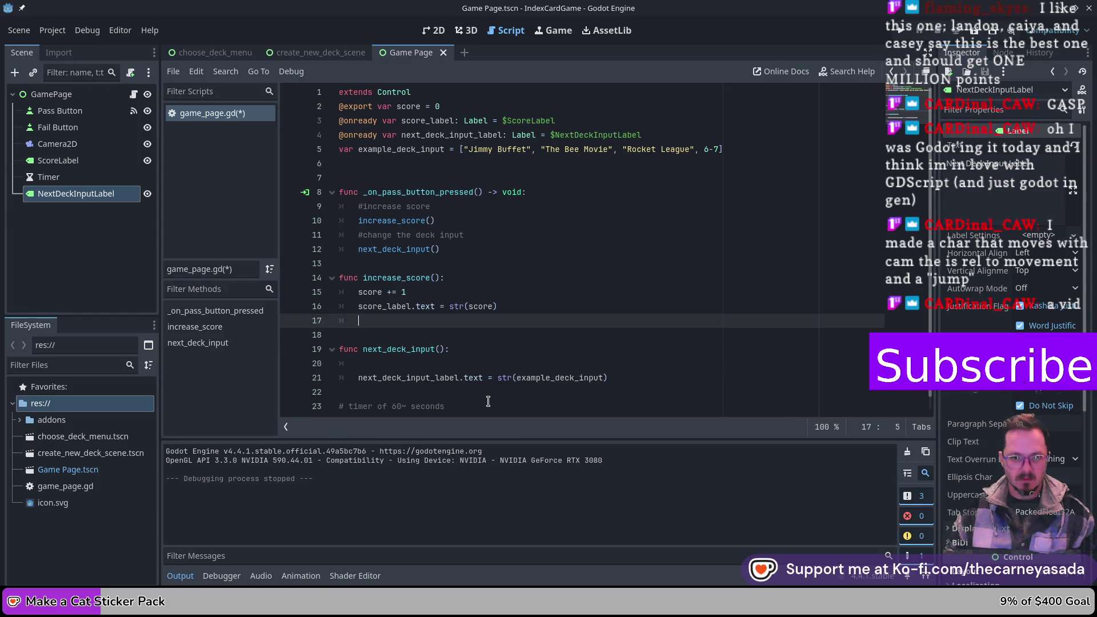
- Add 'for i in array.size():' so it sits directly below the example_deck_input declaration
key(Up)
key(Up)
key(Up)
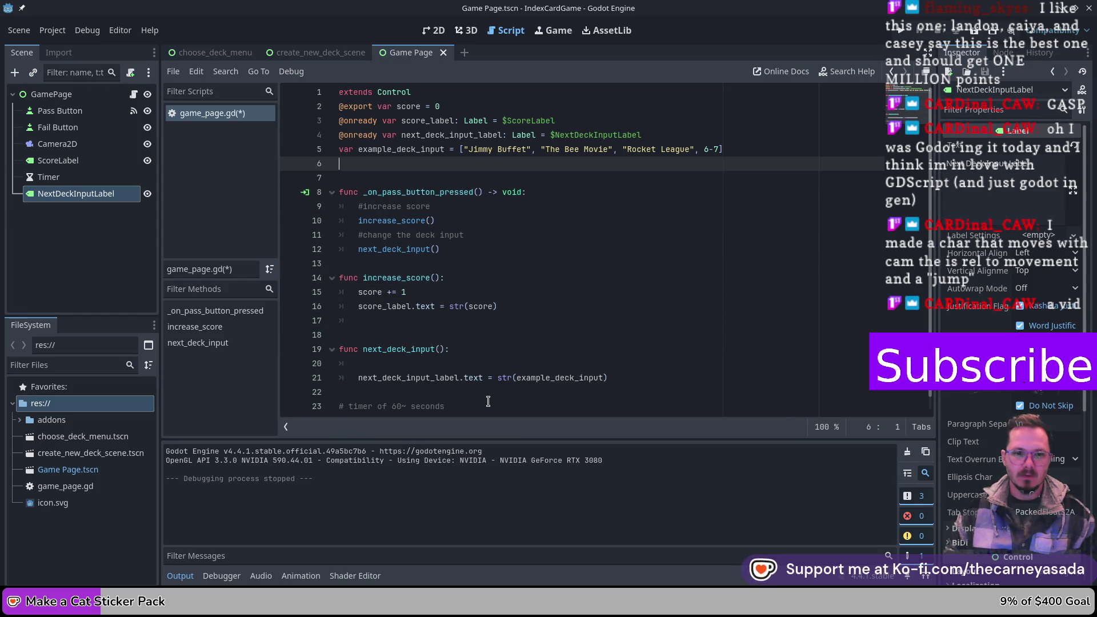
key(Return)
key(Up)
text(for i in array.size():)
key(Down)
key(Home)
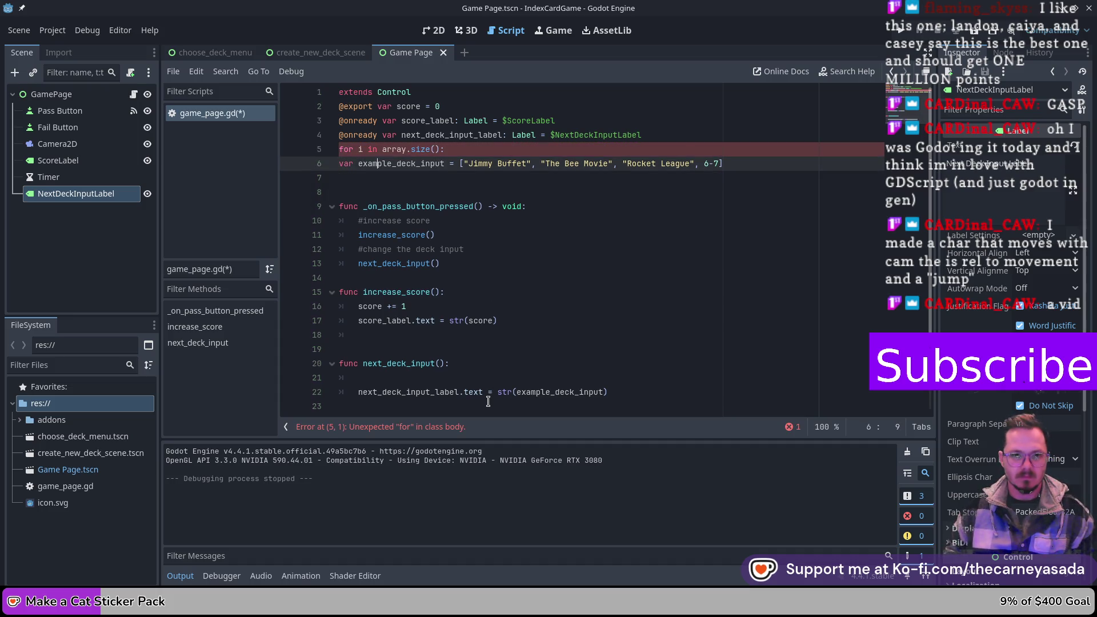
key(Tab)
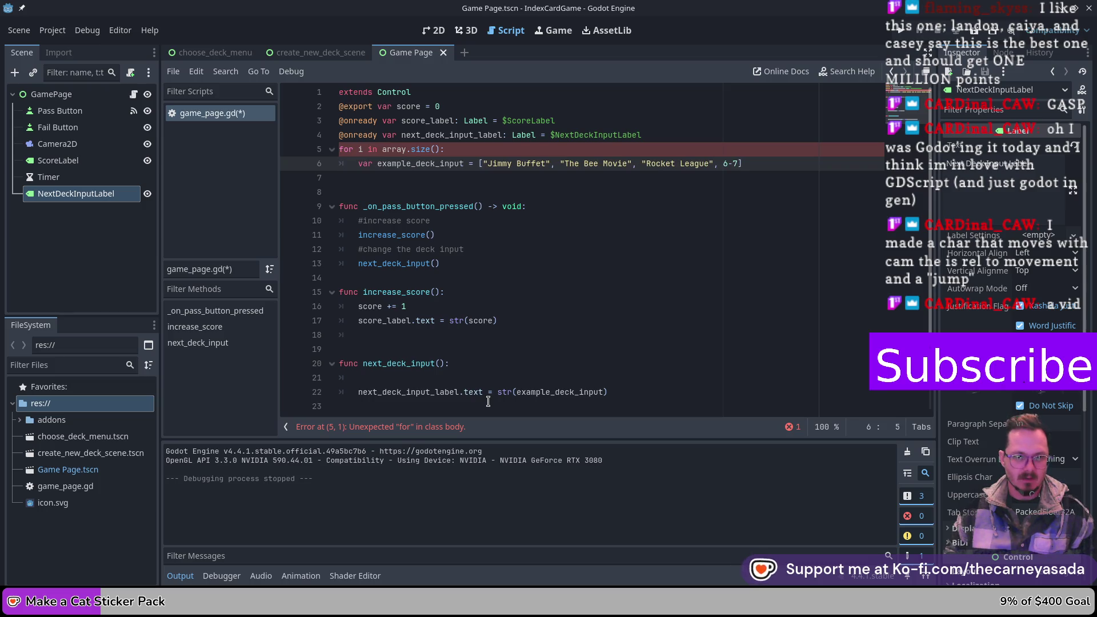
key(BackSpace)
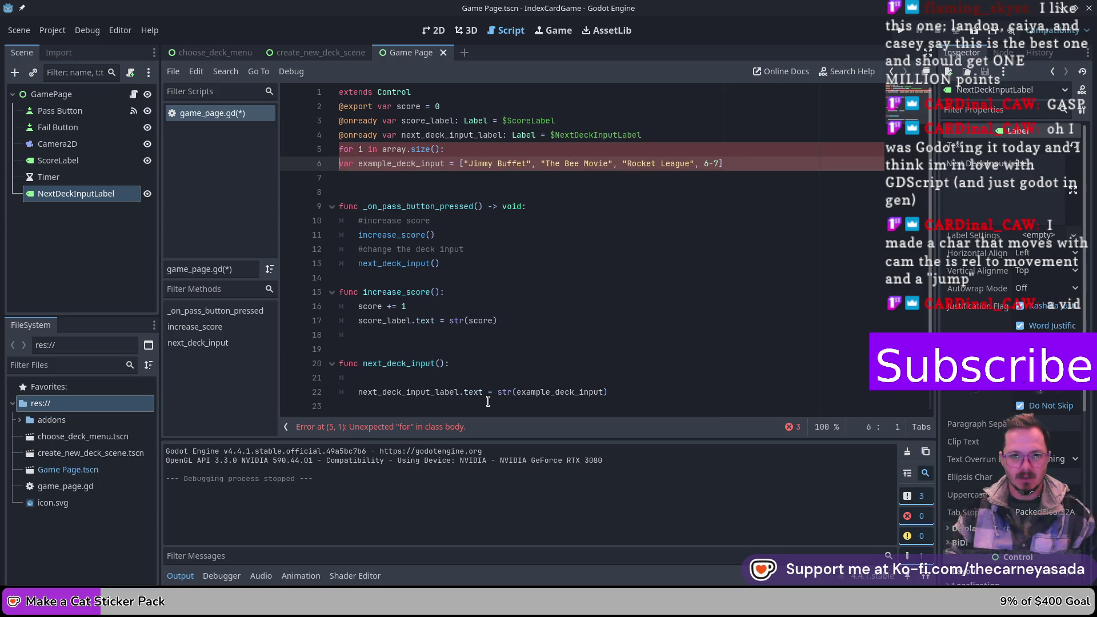
key(alt+Up)
key(Down)
- Add an indented body line under the loop reading array[i]
key(End)
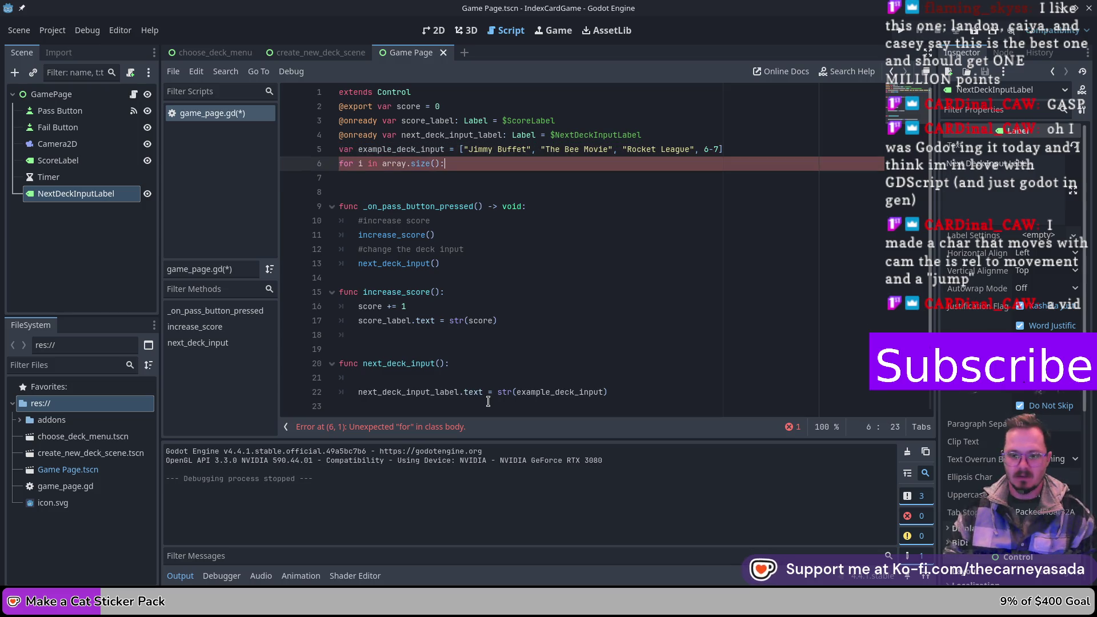
key(Return)
text(e)
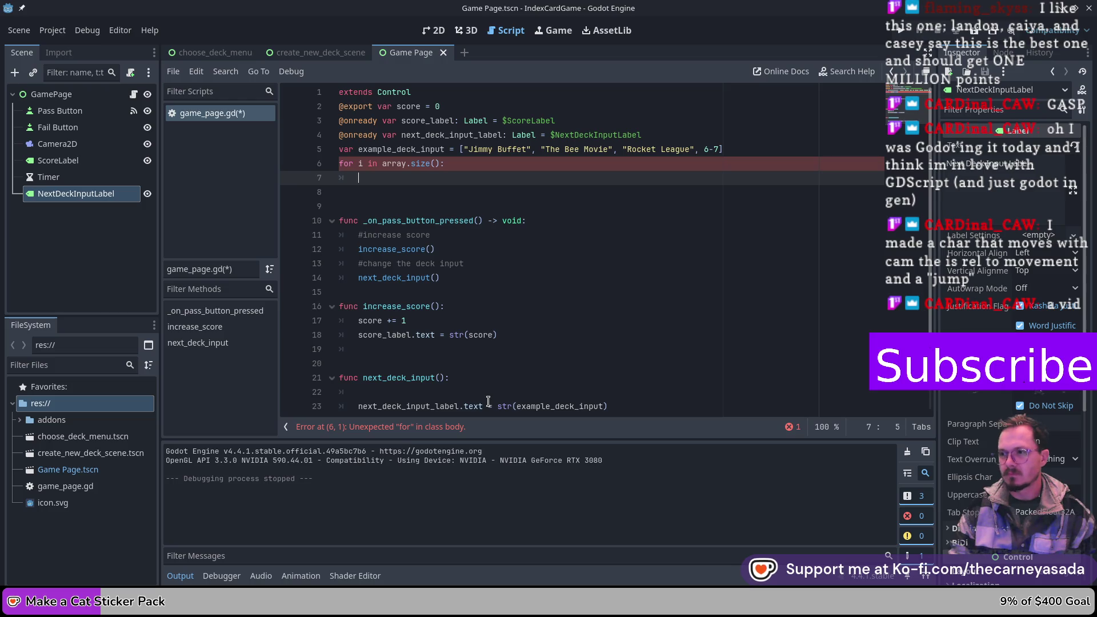
text(example.)
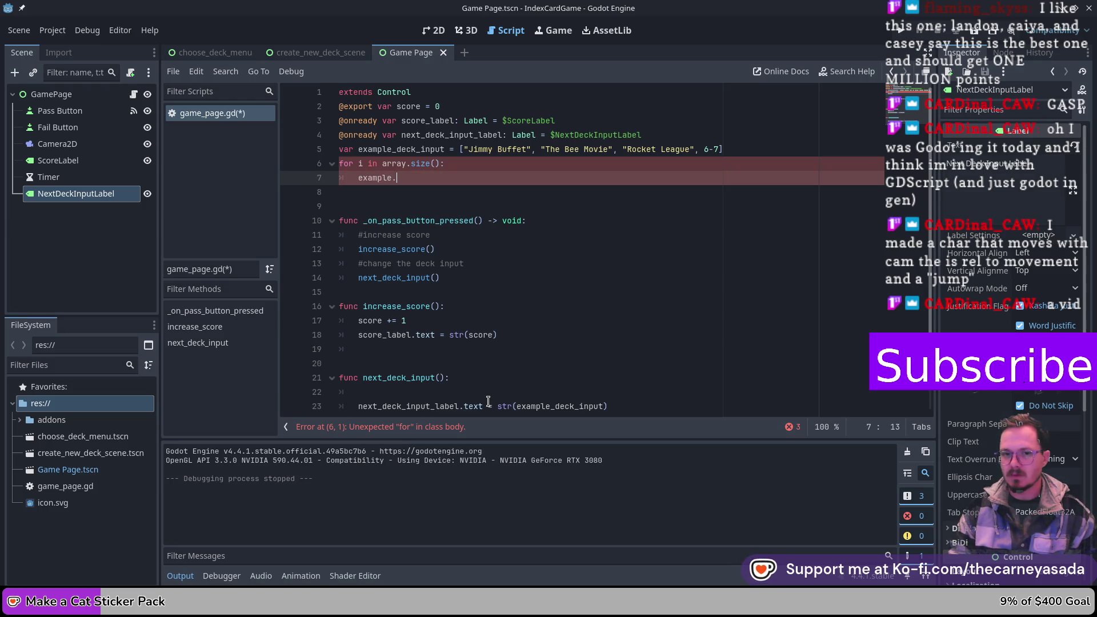
key(BackSpace)
text(_deck)
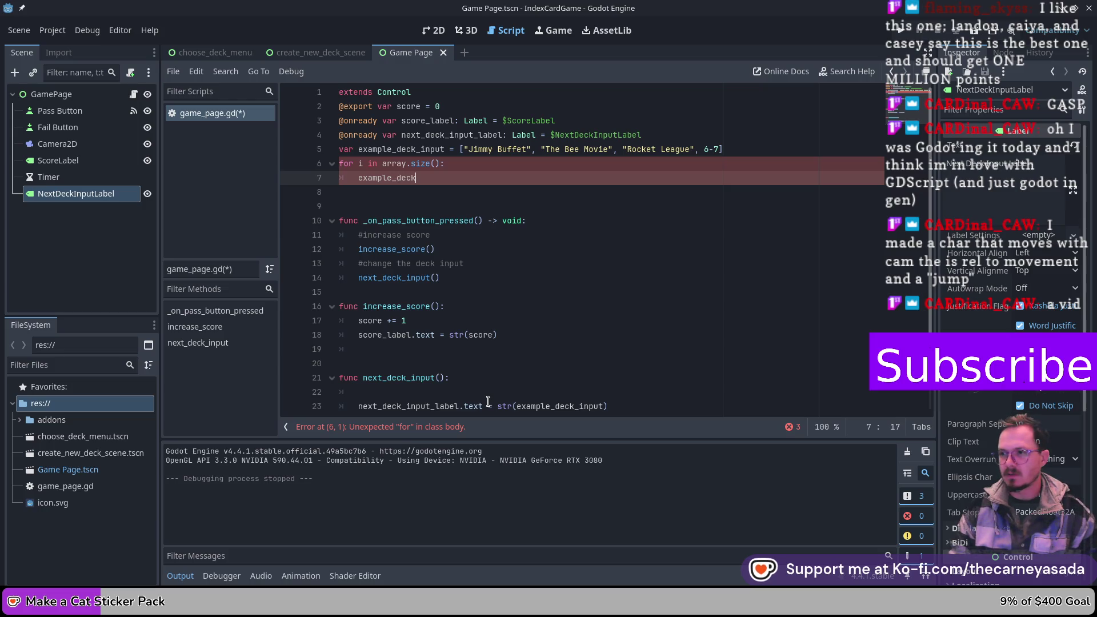
key(BackSpace)
key(BackSpace)
key(BackSpace)
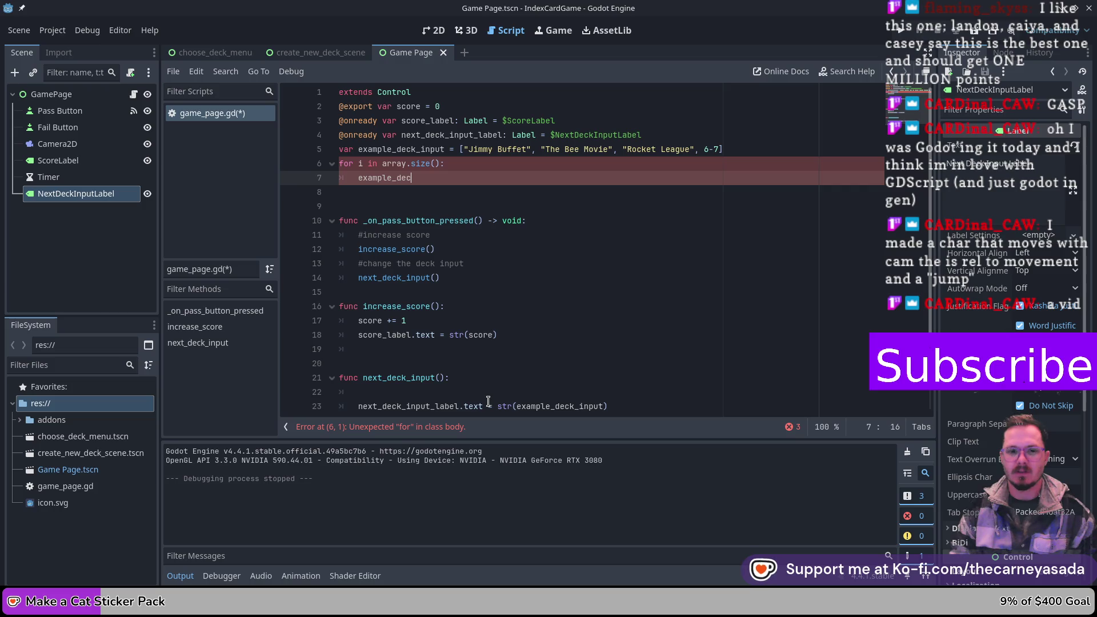
key(BackSpace)
text(arra)
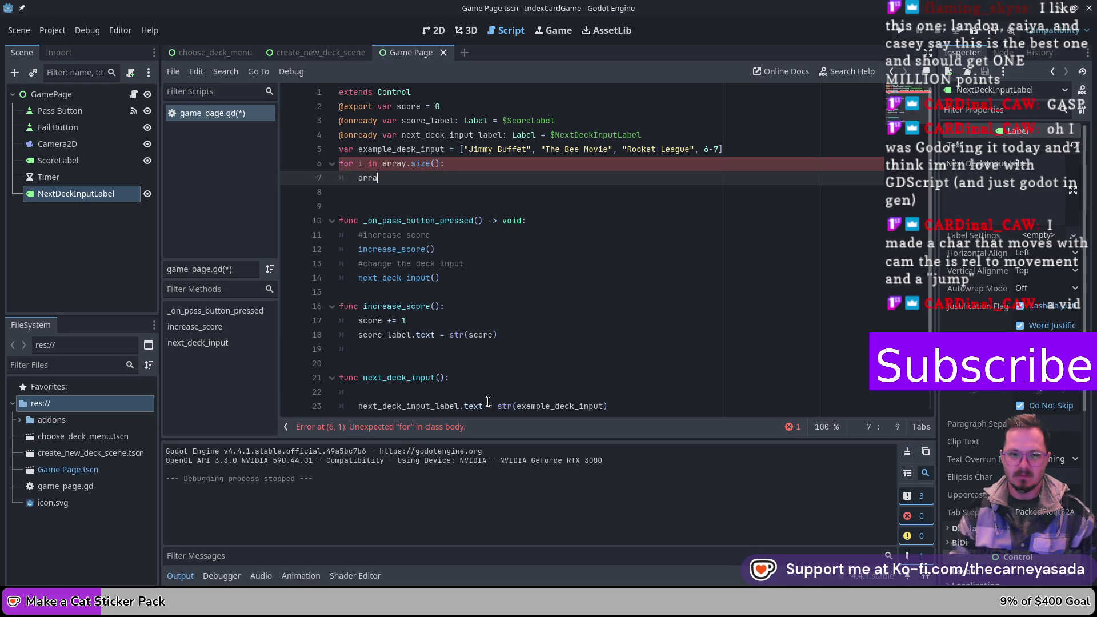
text(y[i)
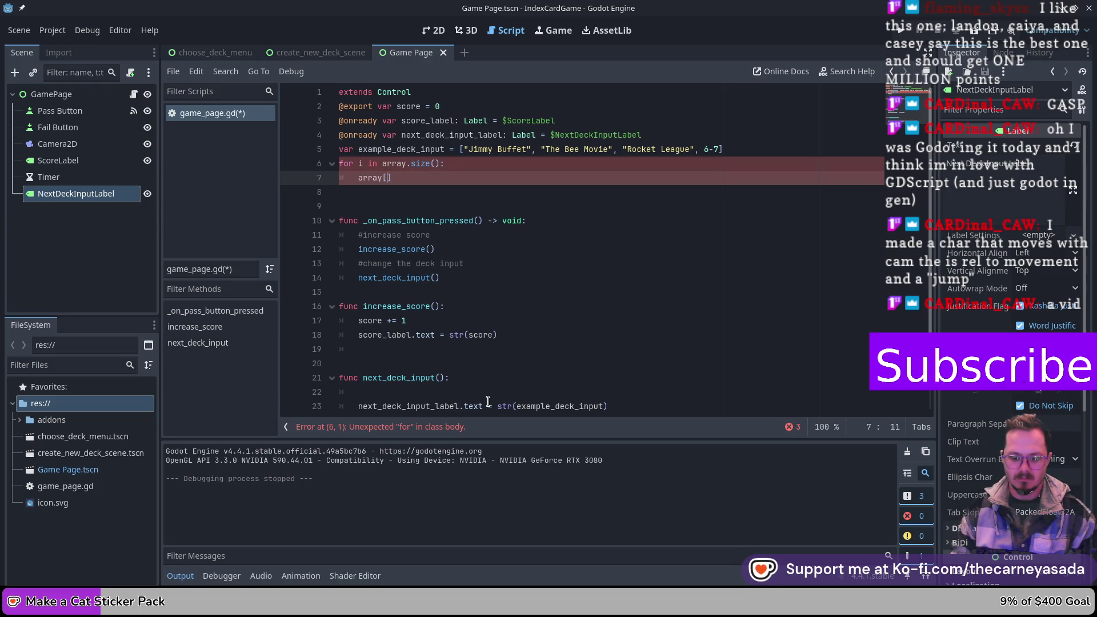
text(])
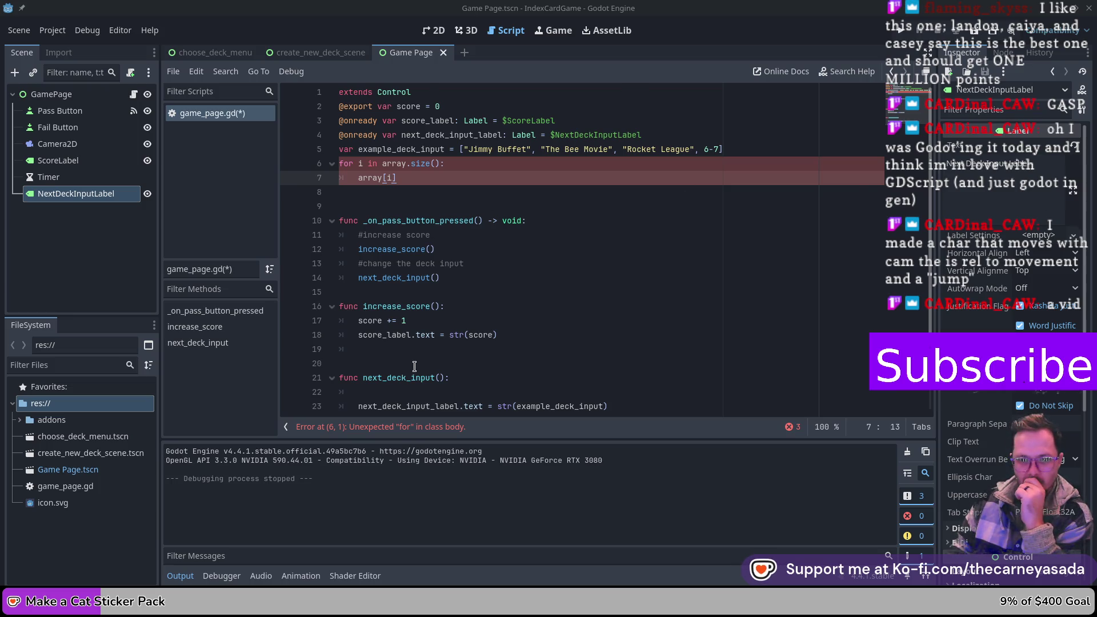
scroll(411, 363, down, 1)
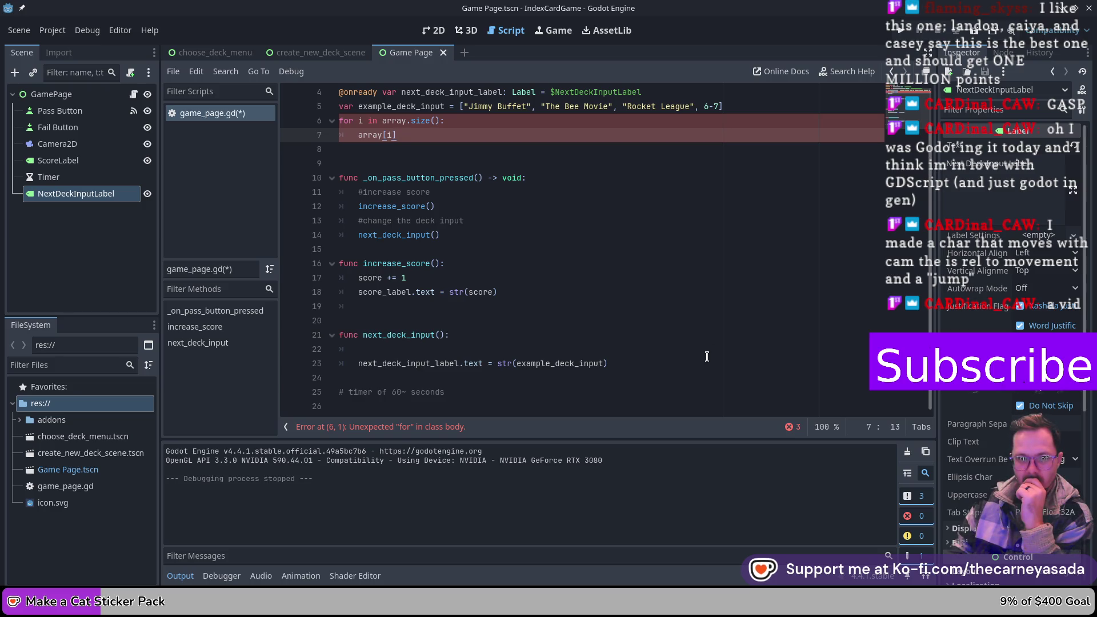
scroll(707, 356, up, 1)
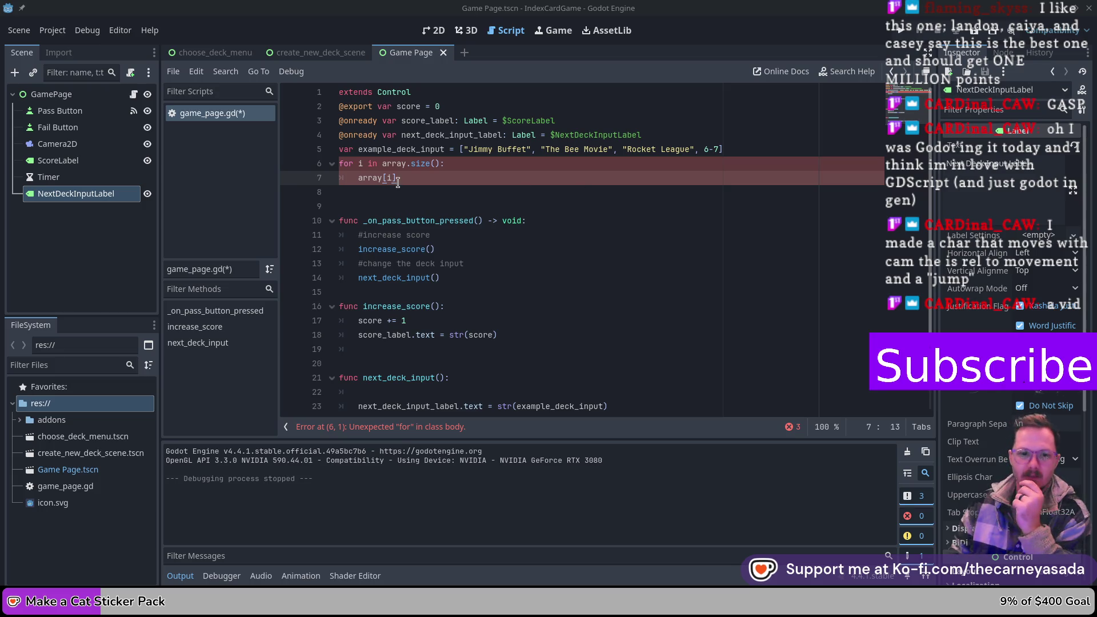
mouse_move(398, 178)
mouse_down()
mouse_move(337, 177)
mouse_move(339, 164)
mouse_up()
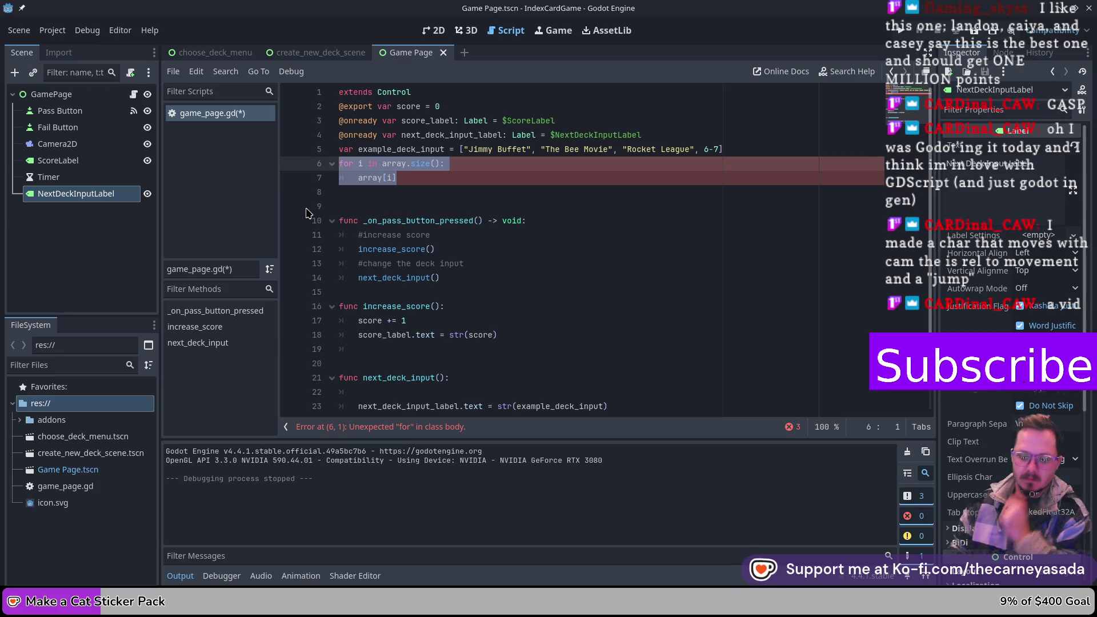
- Delete the class-level for loop, then erase a trial 'for i in dict:' line in next_deck_input
key(BackSpace)
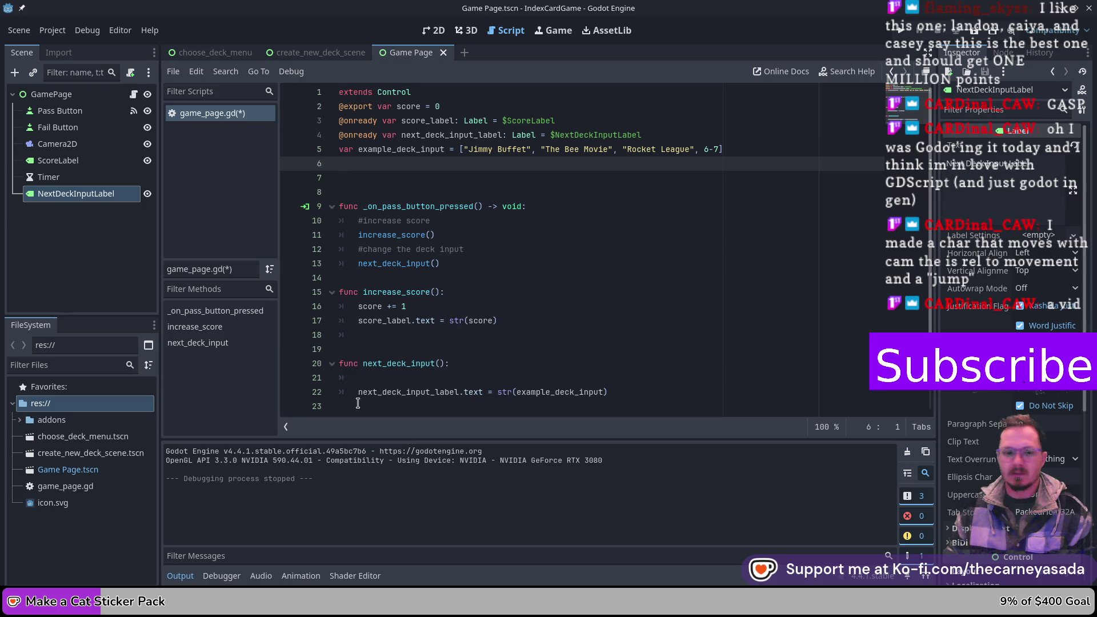
scroll(386, 382, down, 1)
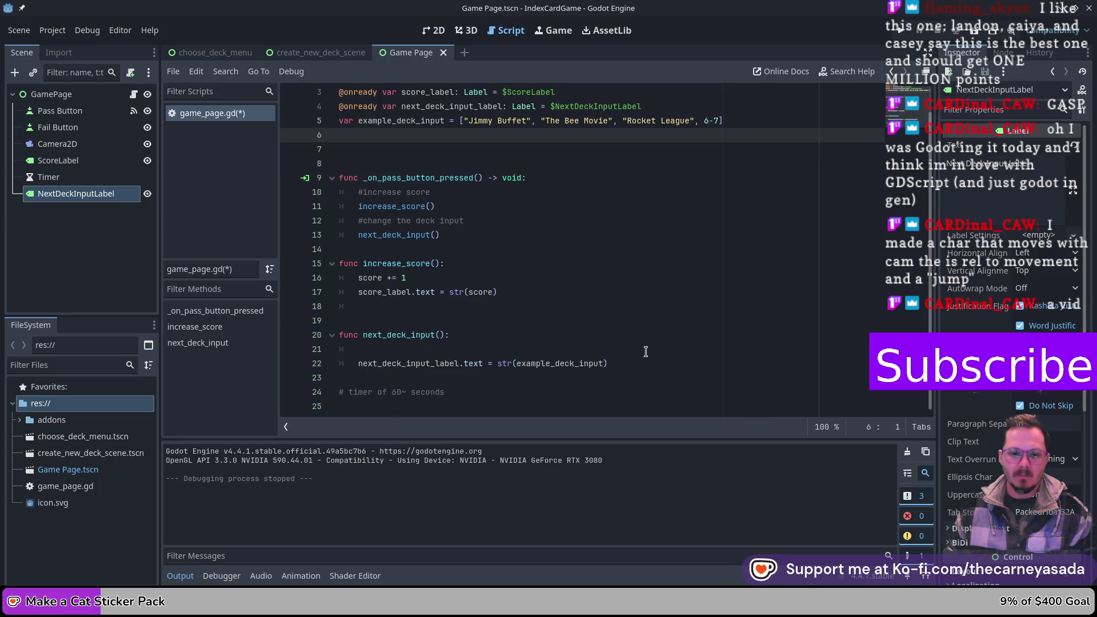
click(371, 354)
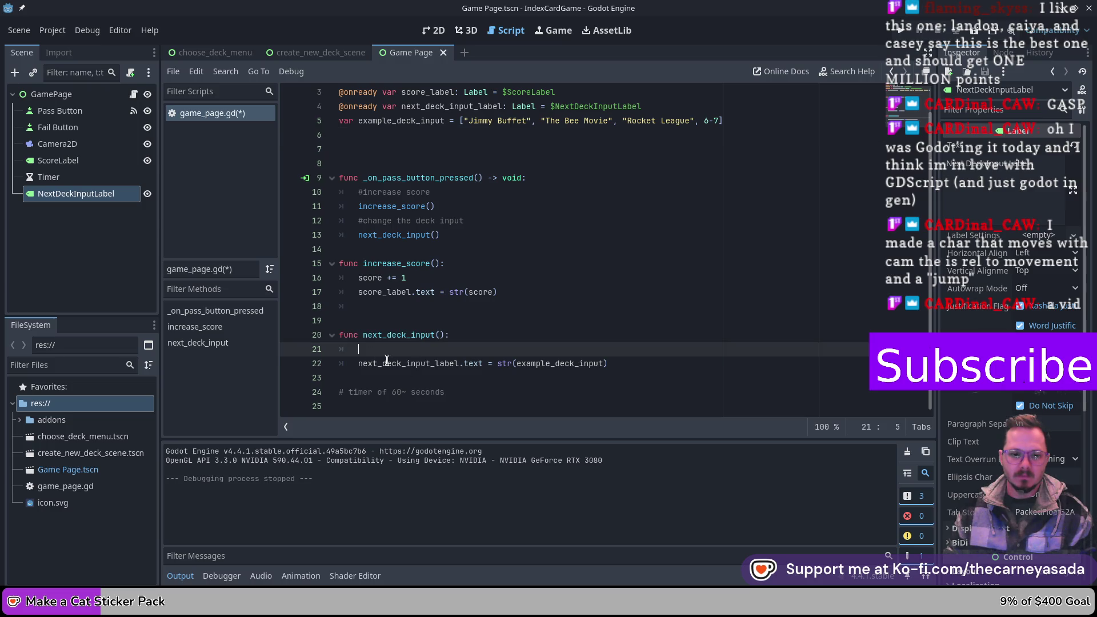
text(for i in dict)
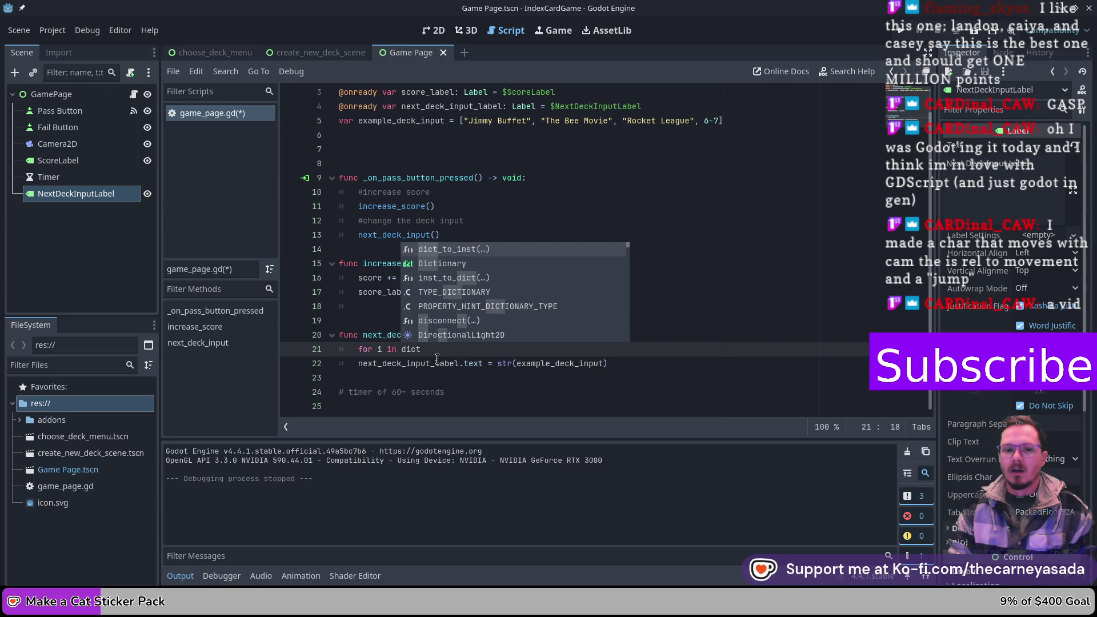
text(:)
key(BackSpace)
key(BackSpace)
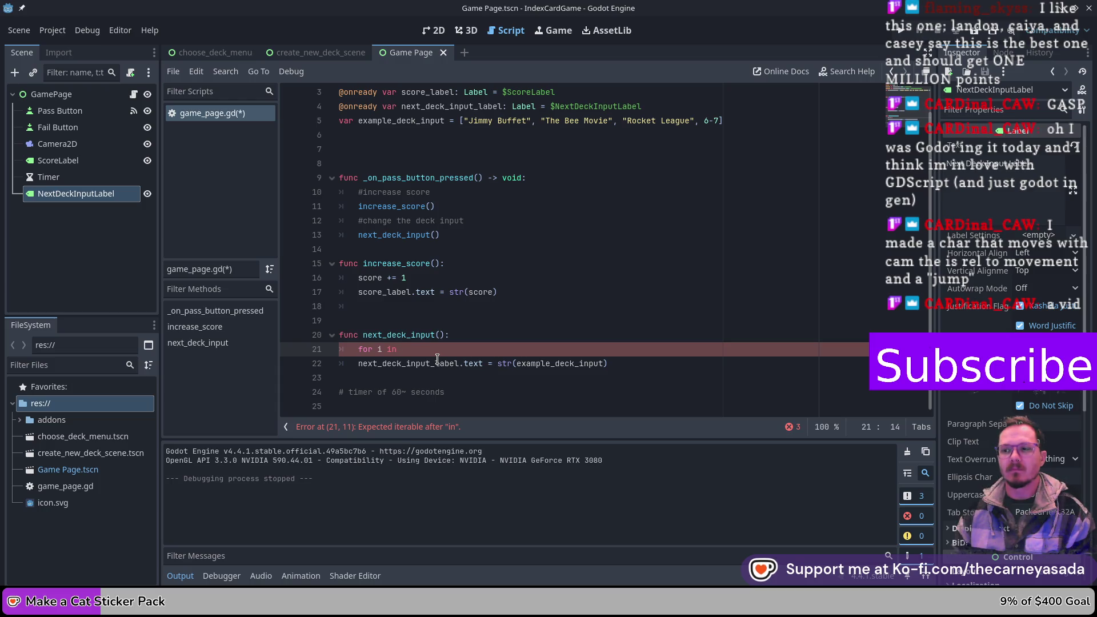
key(BackSpace)
key(BackSpace)
key(BackSpace)
key(BackSpace)
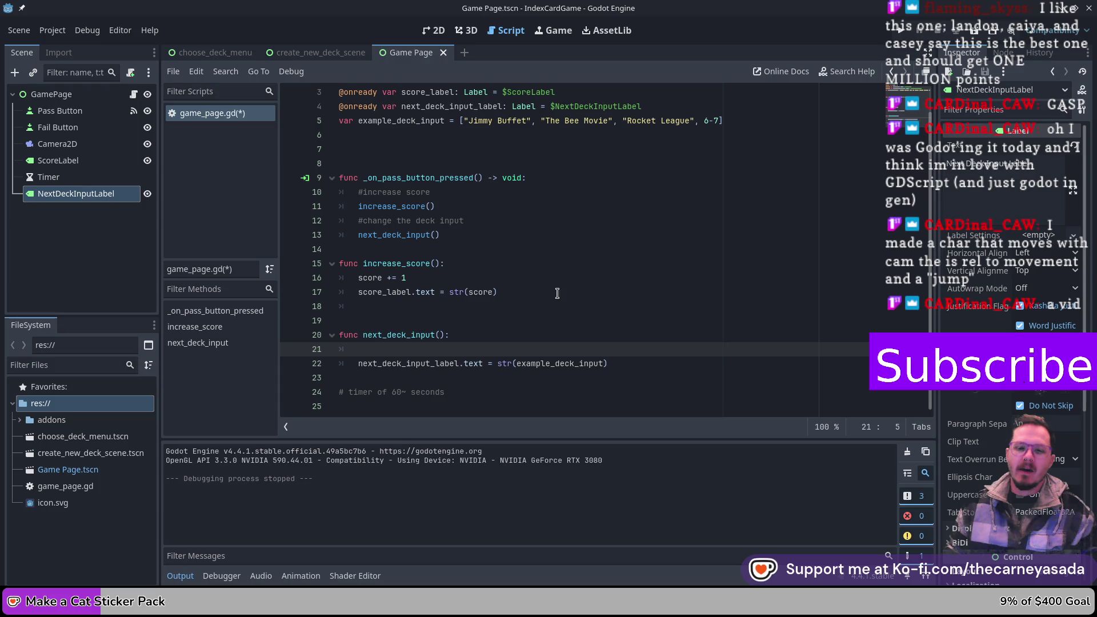
click(631, 366)
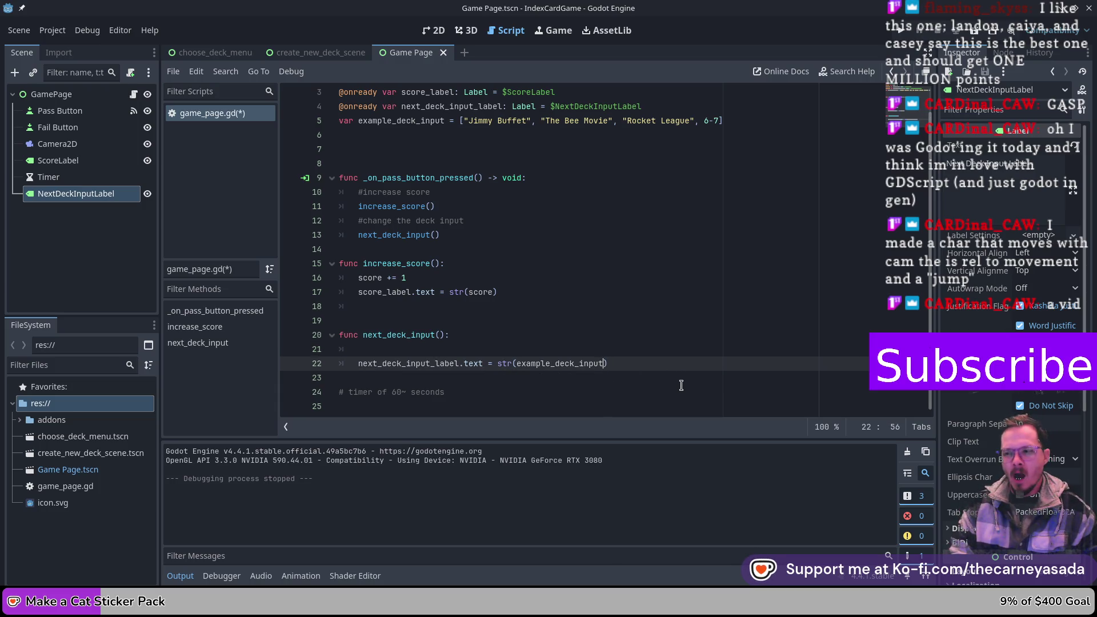
text(9)
- Set the deck label to str(example_deck_input[1]), save, and test Pass in a game run
key(BackSpace)
text([1])
key(BackSpace)
key(ctrl+s)
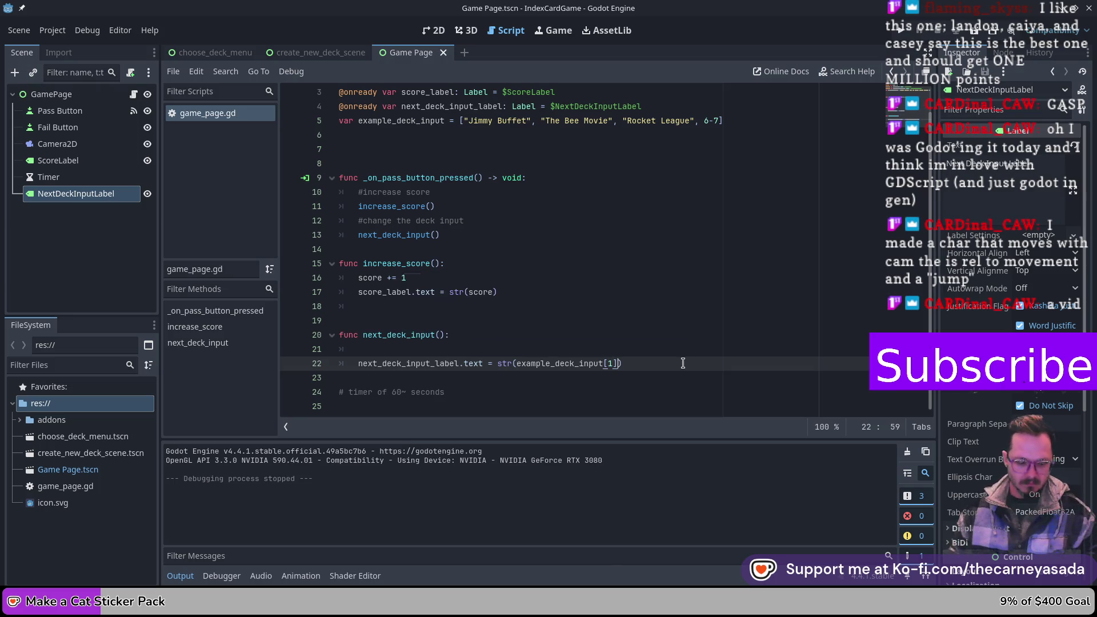
key(F6)
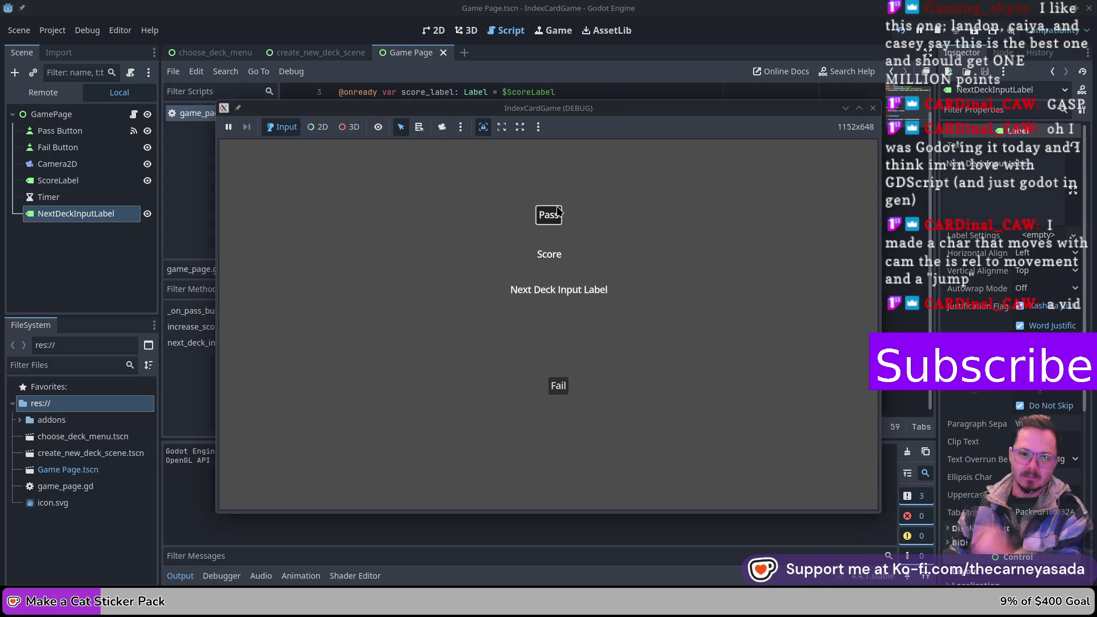
click(543, 215)
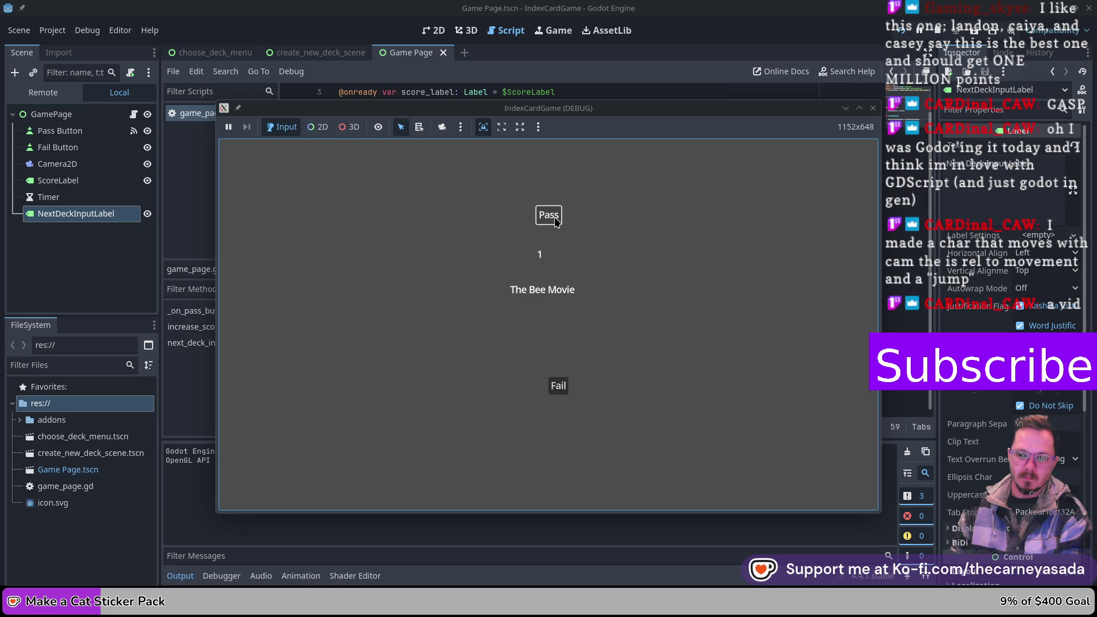
click(556, 222)
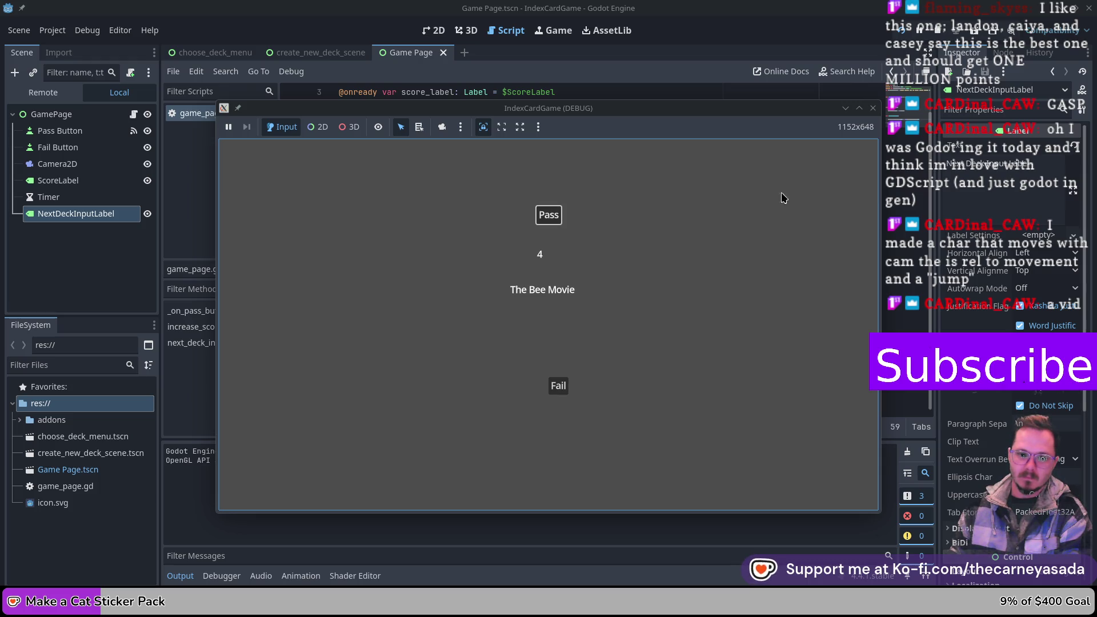
click(873, 108)
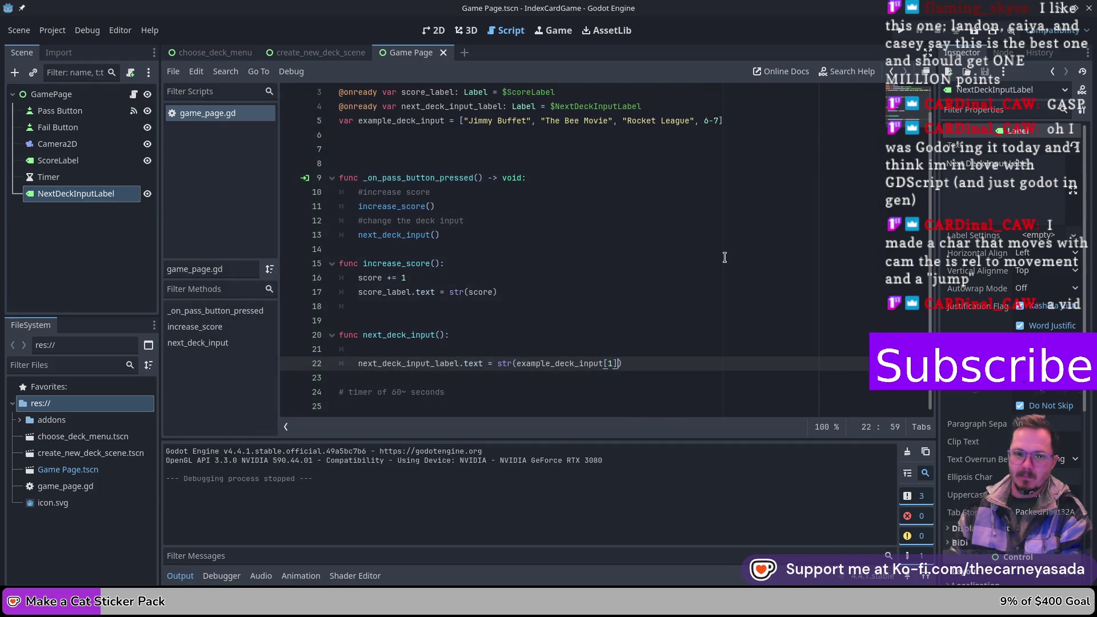
- Change the index to 0 and rerun, checking Pass shows Jimmy Buffet with score 1
click(614, 364)
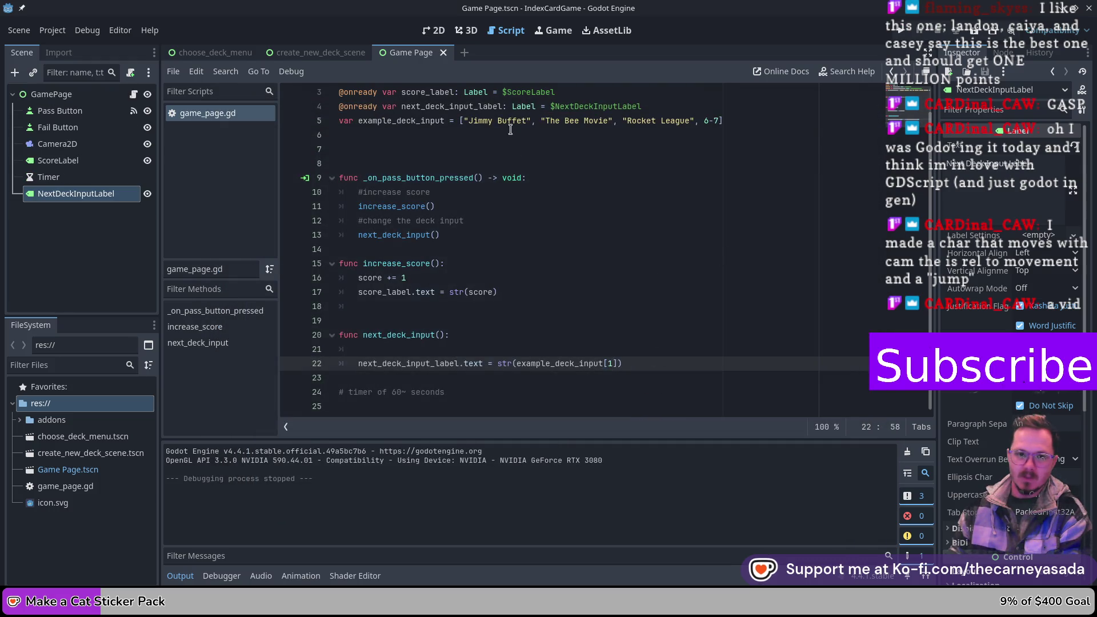
key(BackSpace)
text(0)
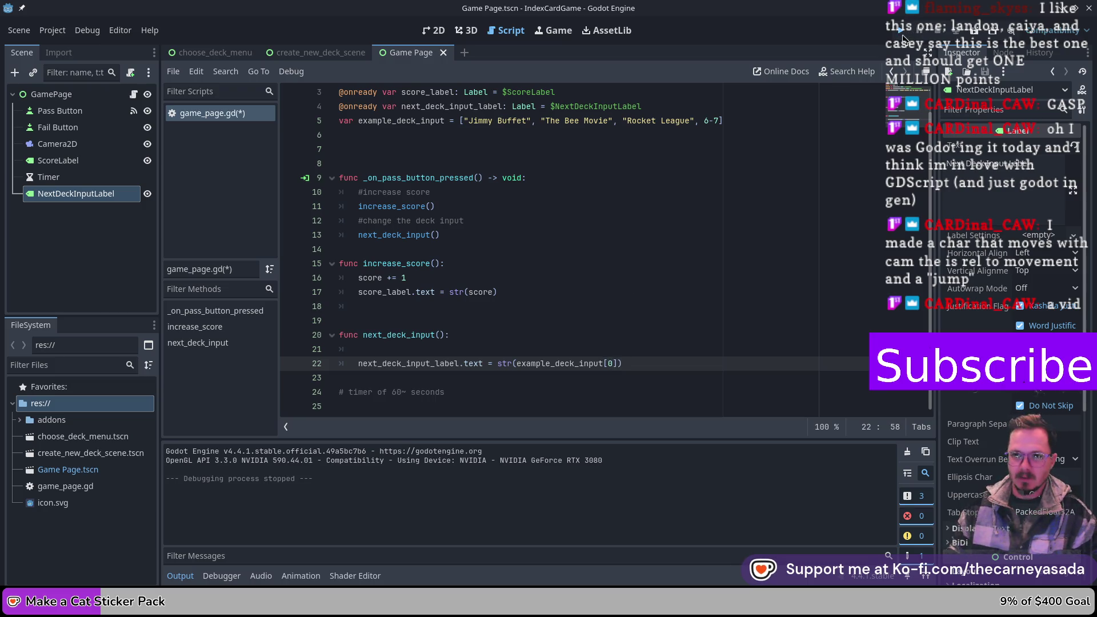
click(905, 32)
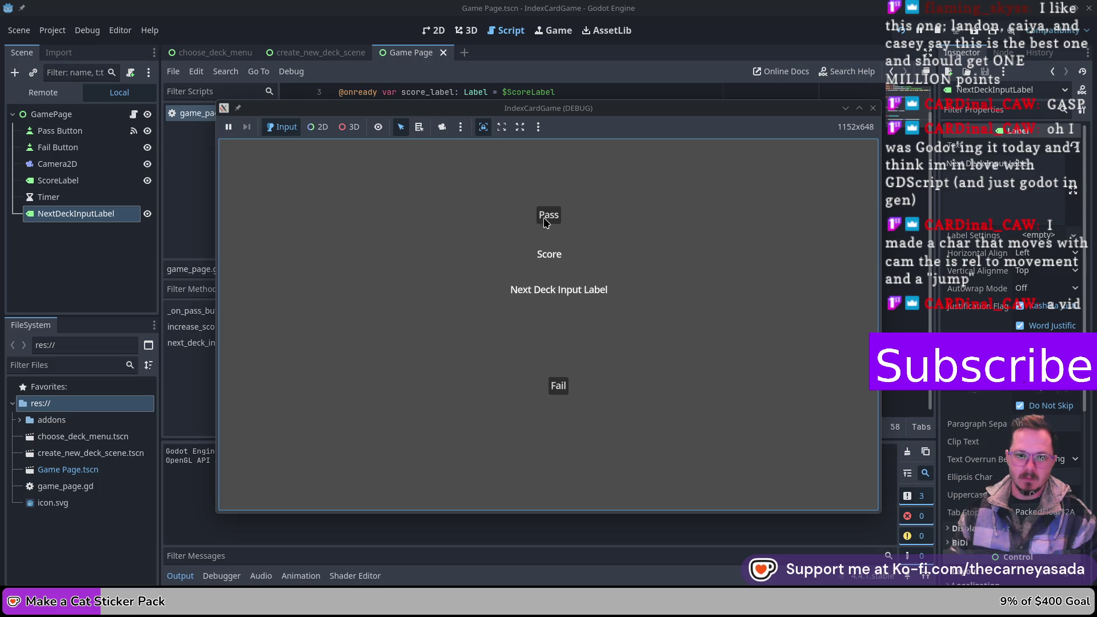
key(Return)
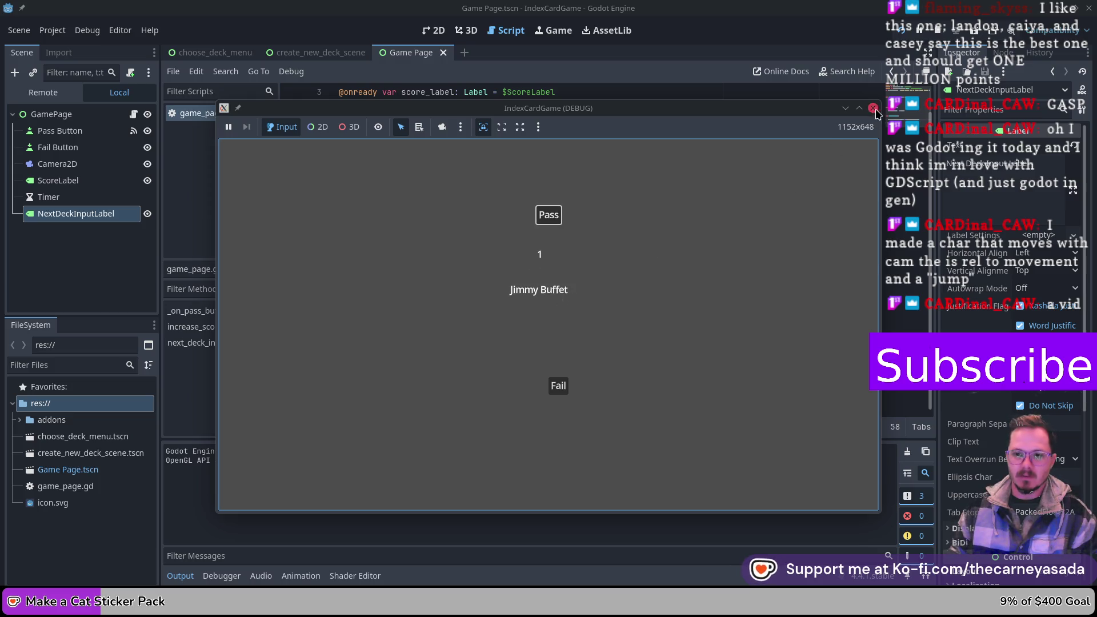
click(873, 108)
scroll(642, 275, up, 1)
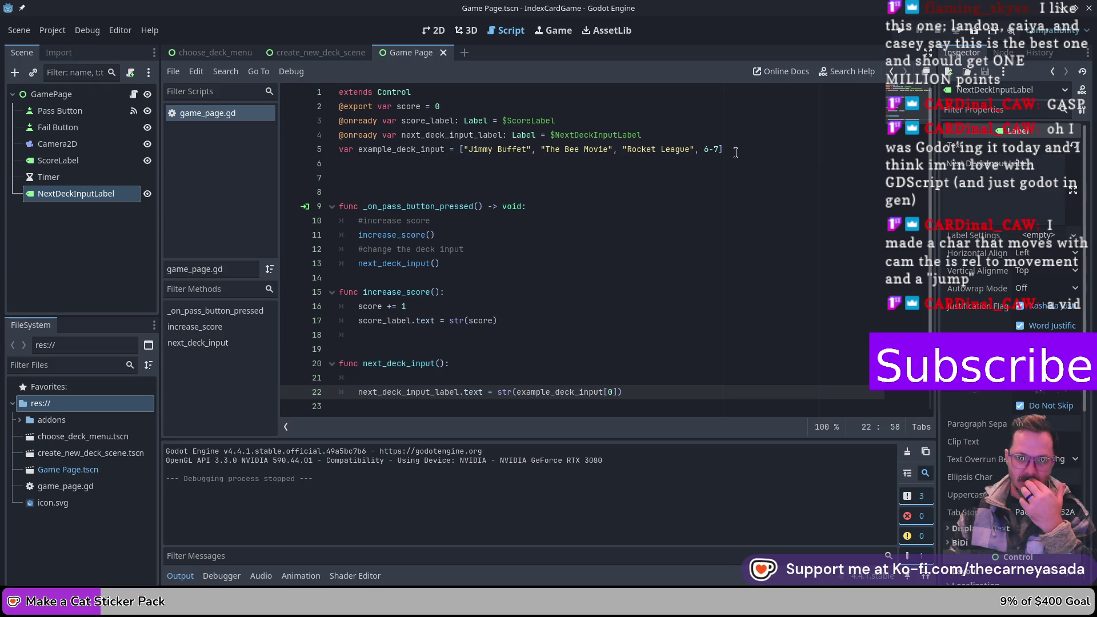
- Run the game with index 6, press Pass to trigger the invalid-access error, and close it
scroll(697, 252, down, 1)
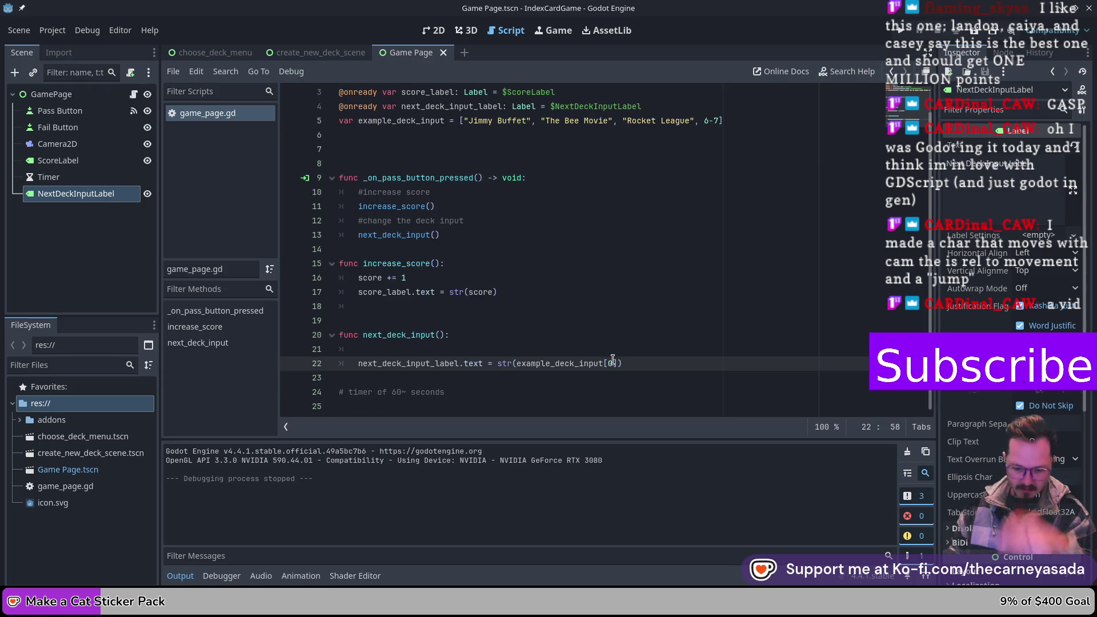
key(F6)
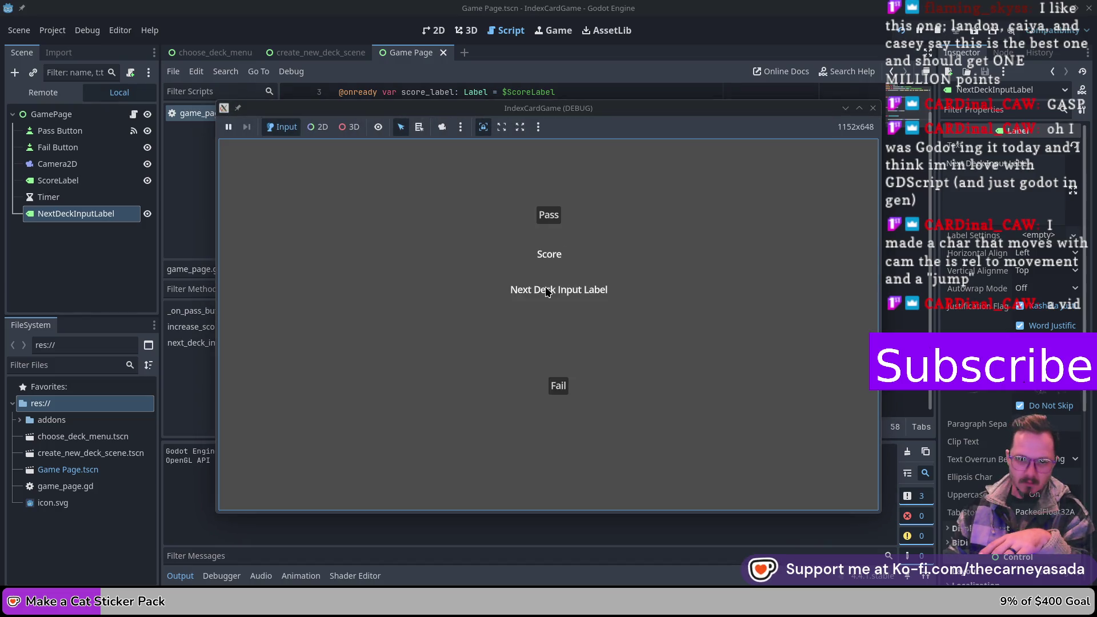
click(552, 218)
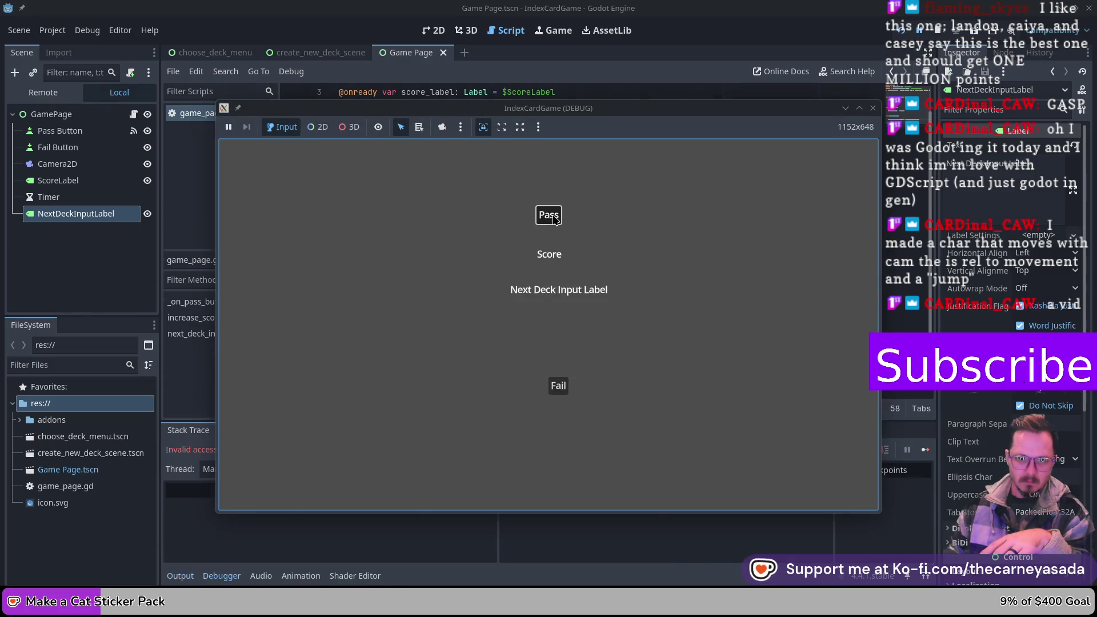
click(874, 111)
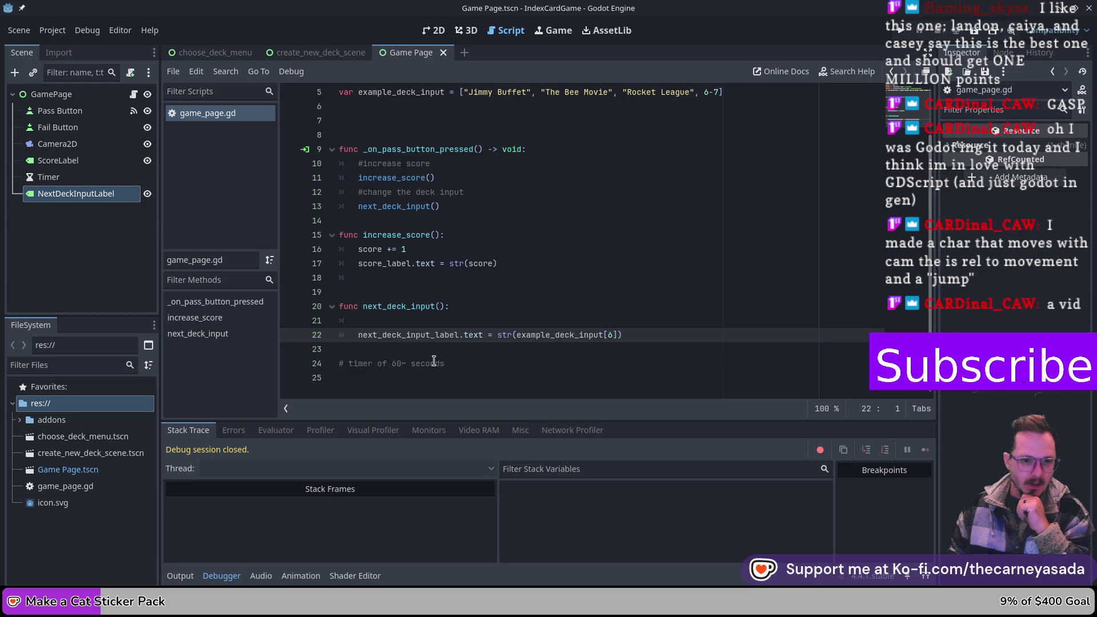
- Set the index on line 22 back to 0, giving str(example_deck_input[0])
click(617, 336)
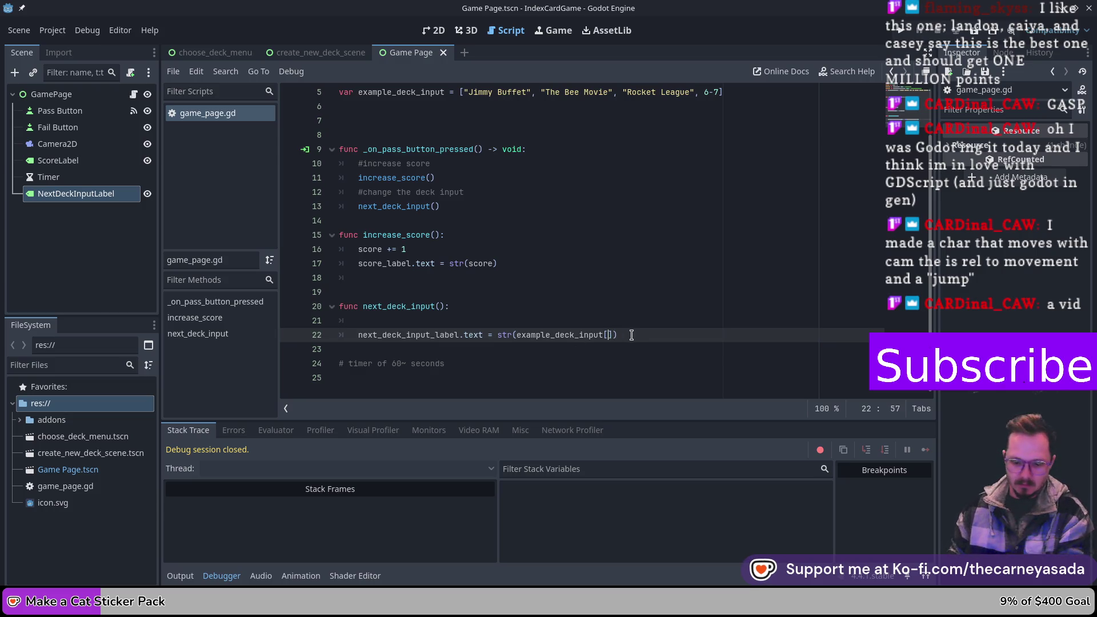
text(1)
key(BackSpace)
text(0)
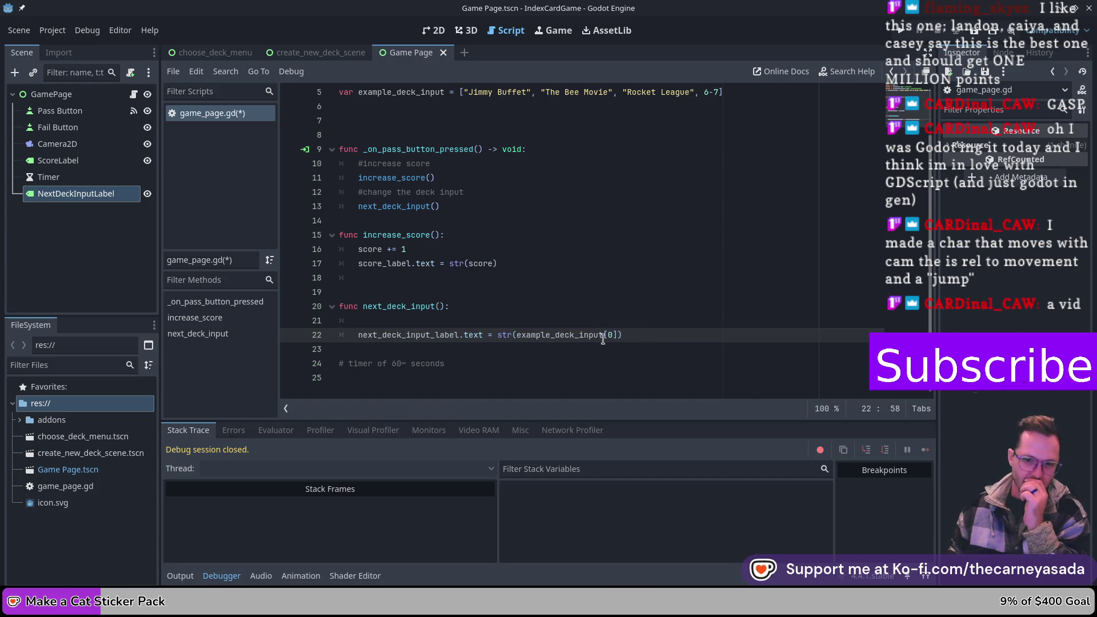
- Select example_deck_input on line 5 and begin a new declaration on line 6
click(410, 325)
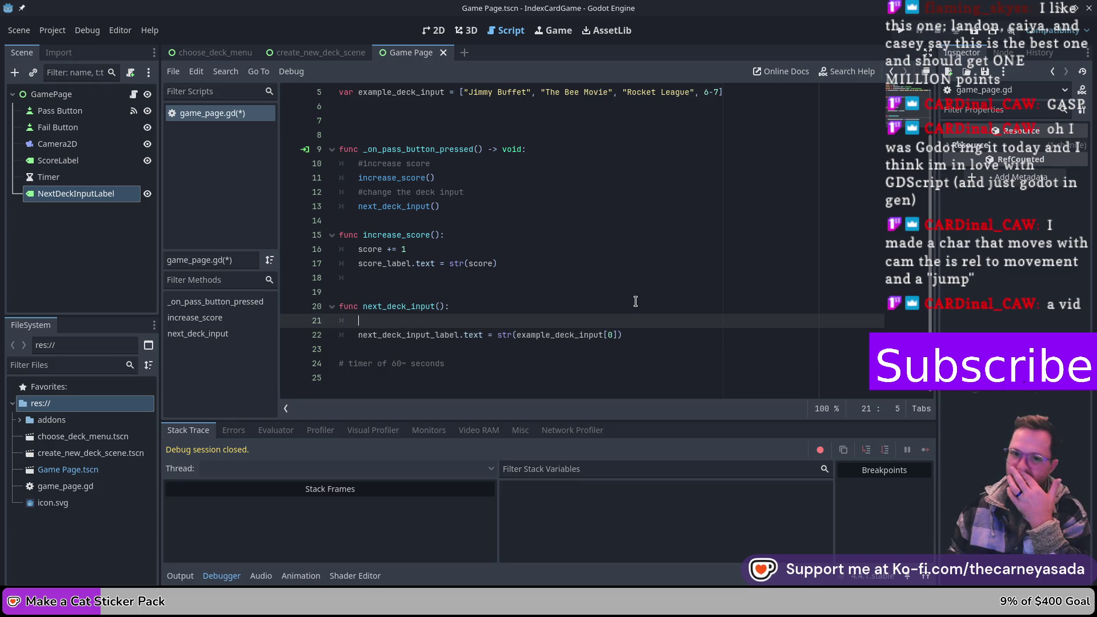
scroll(480, 221, up, 2)
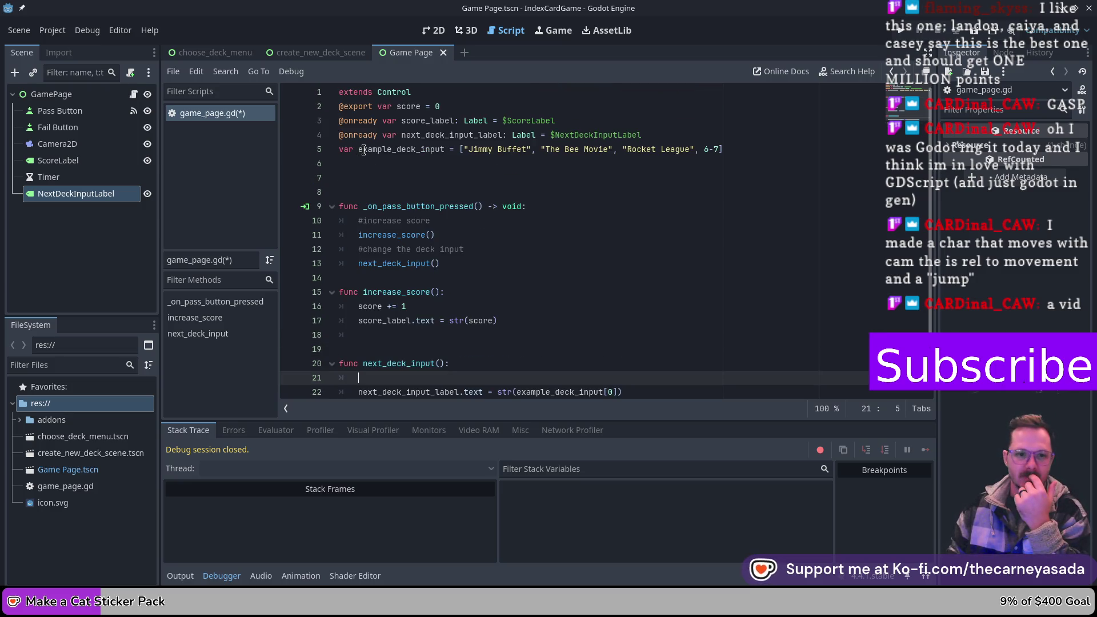
mouse_move(358, 149)
mouse_down()
mouse_move(467, 149)
mouse_move(446, 149)
mouse_up()
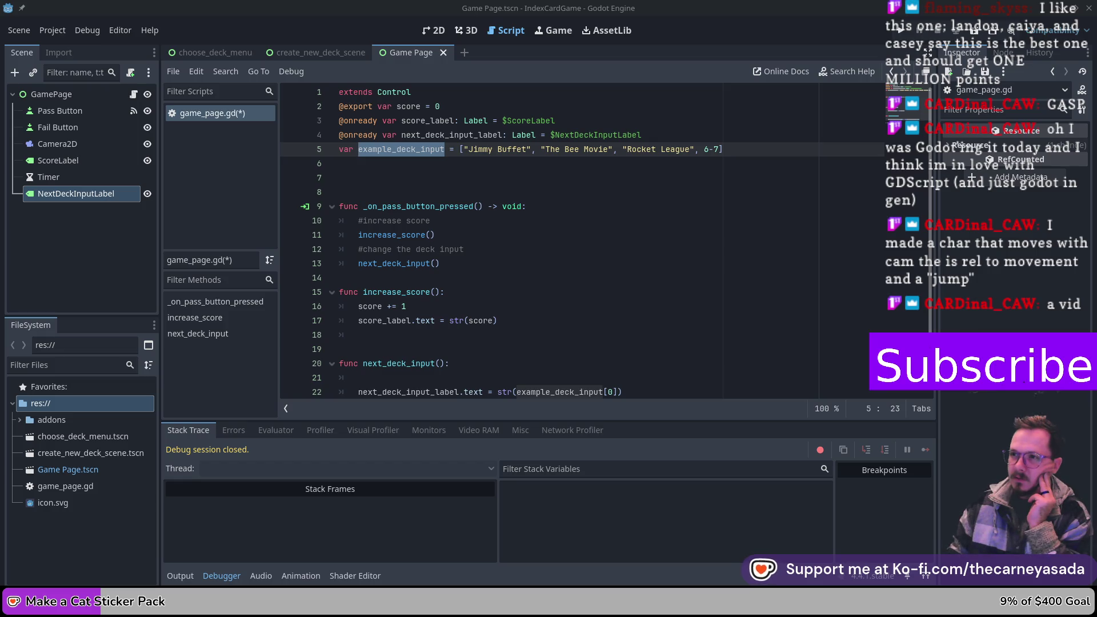
click(418, 161)
- On line 6, write 'var example_deck_size = example_deck_input.size()' and add a blank line after it
text(var )
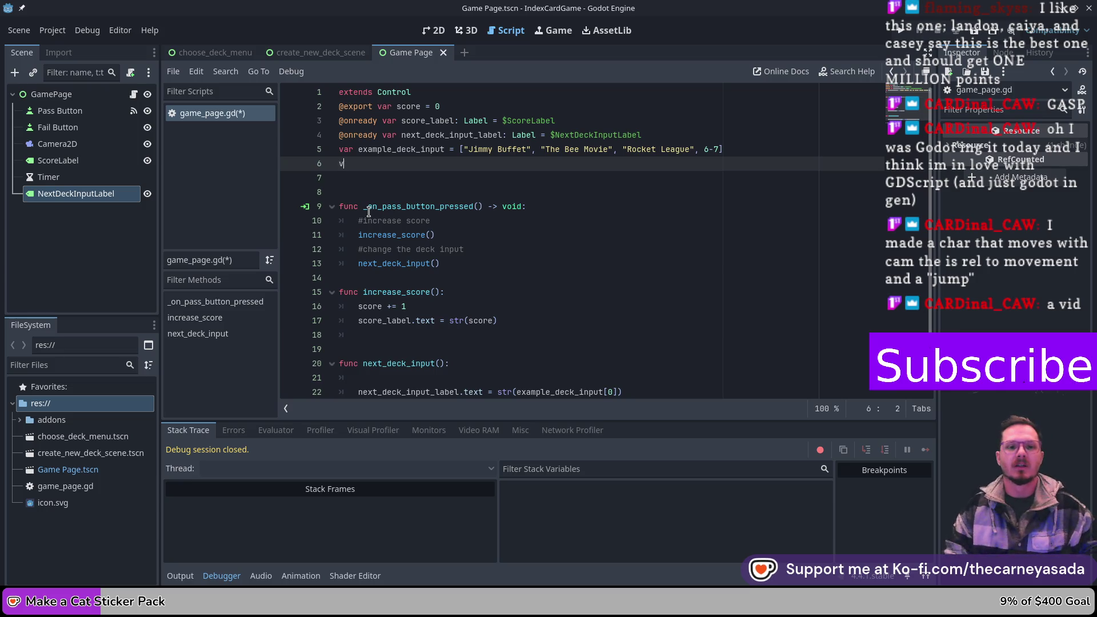
text(ar)
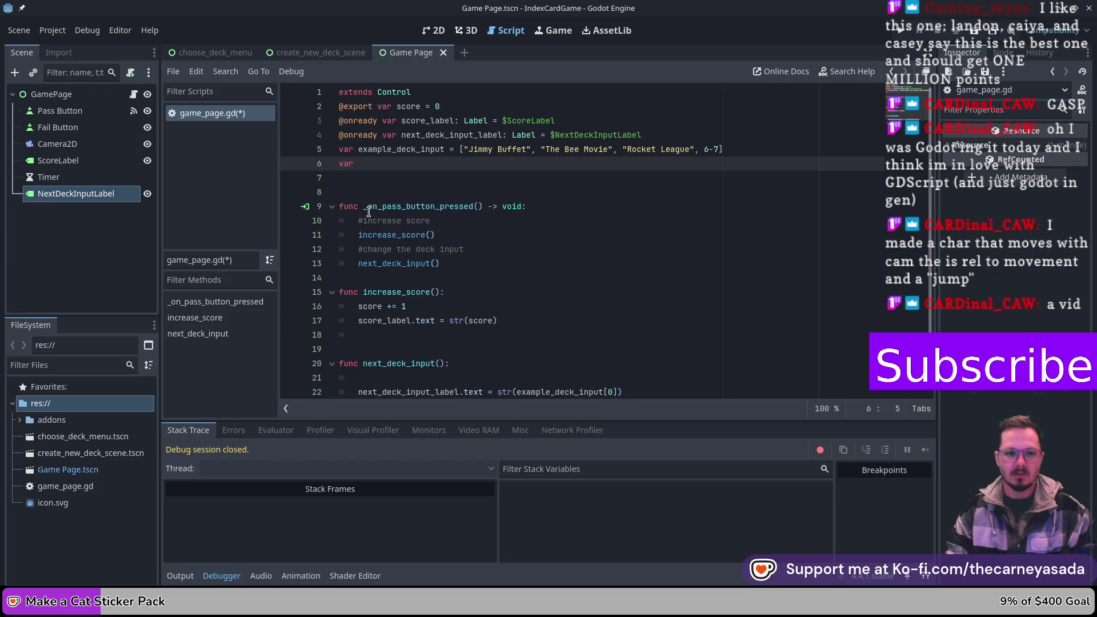
text(raexample)
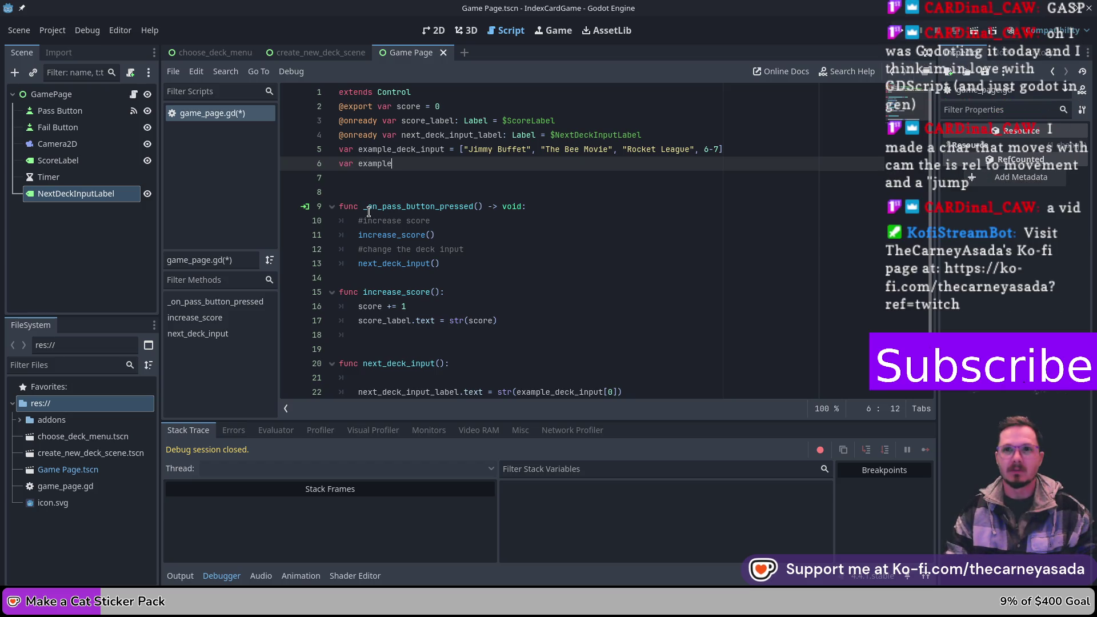
text(_deck_size =)
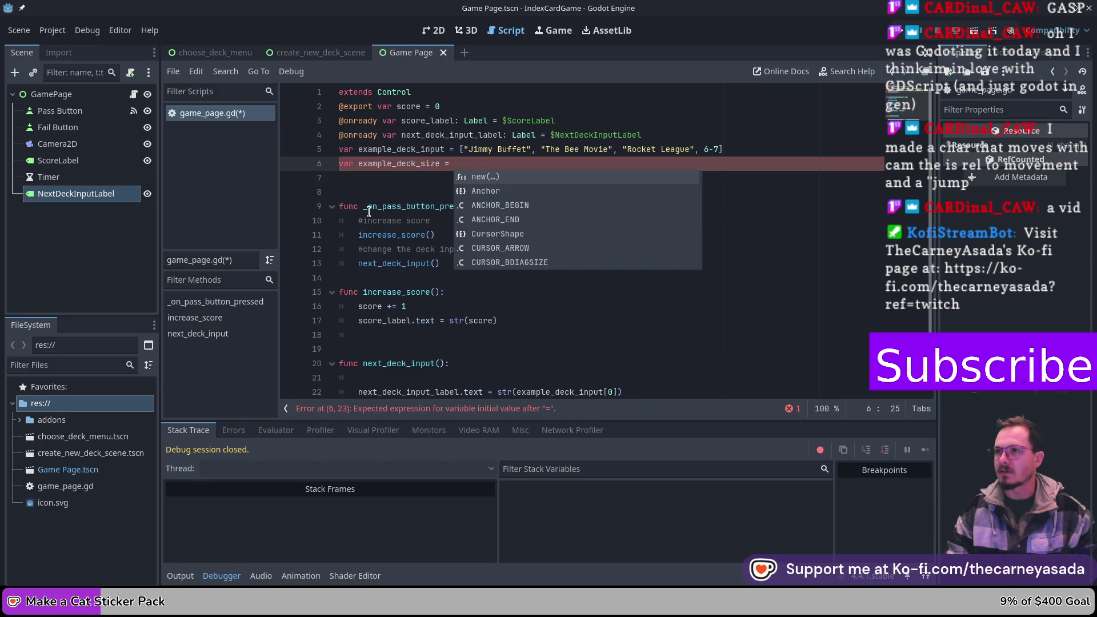
text(e)
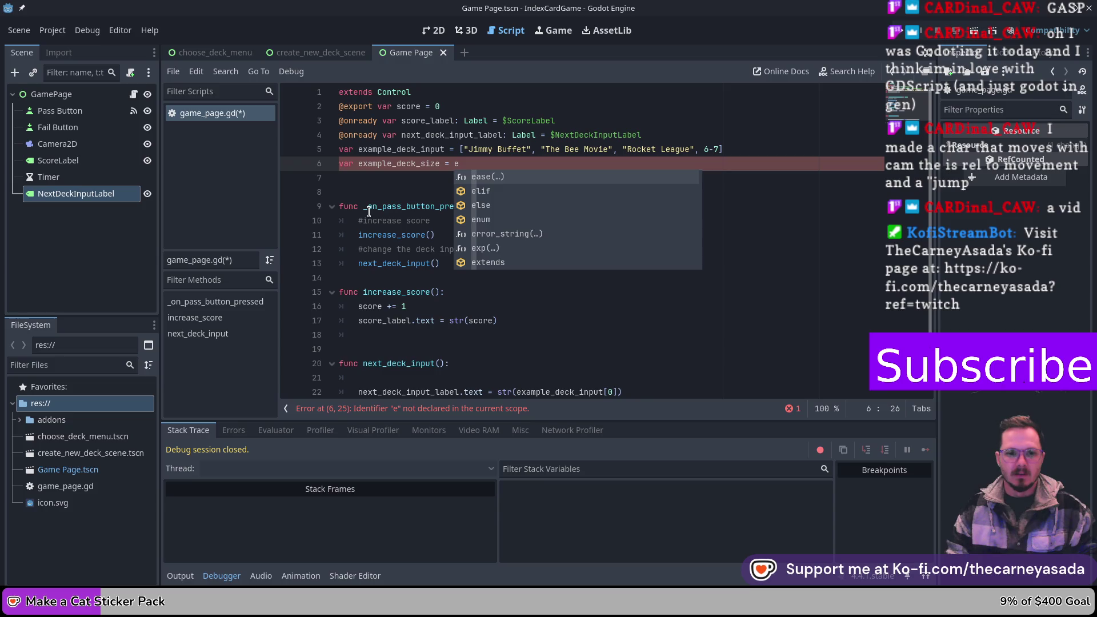
text(xampl)
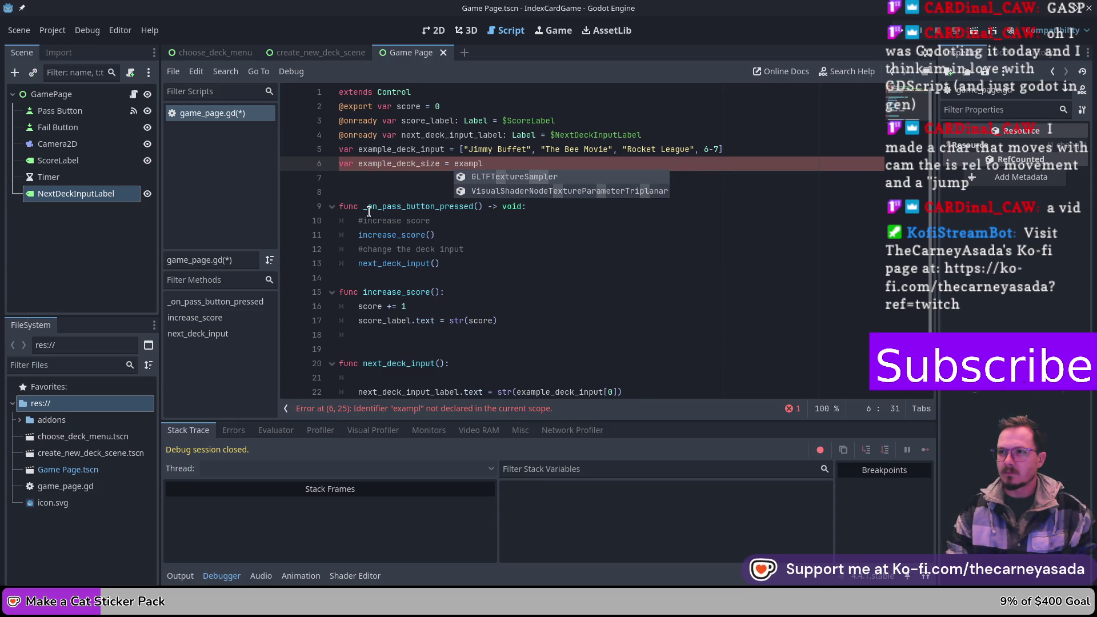
text(e)
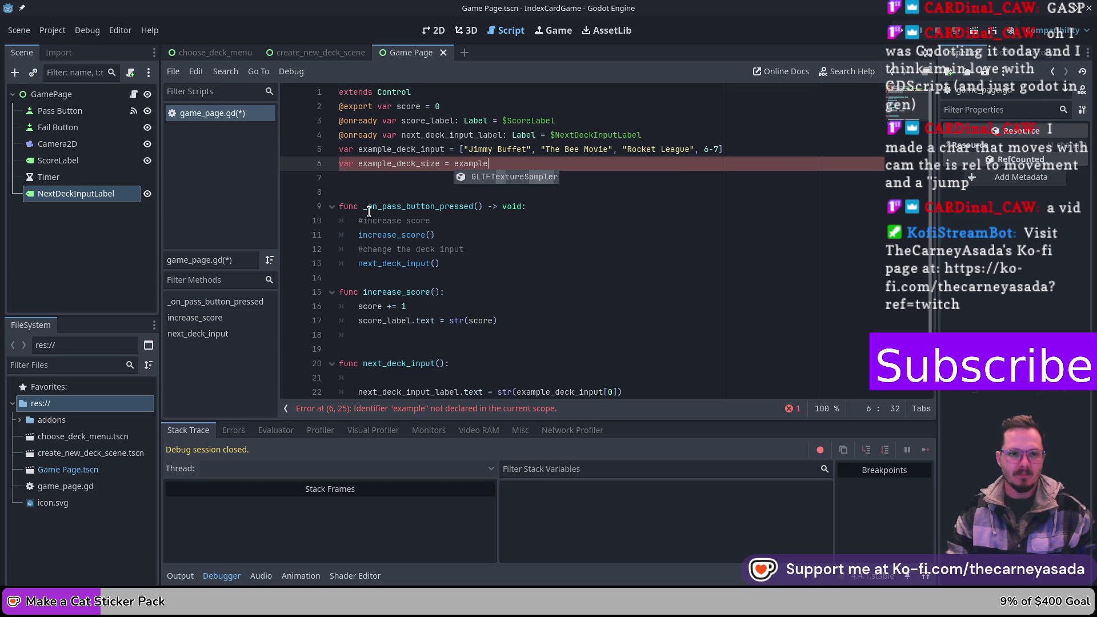
text(_deck_)
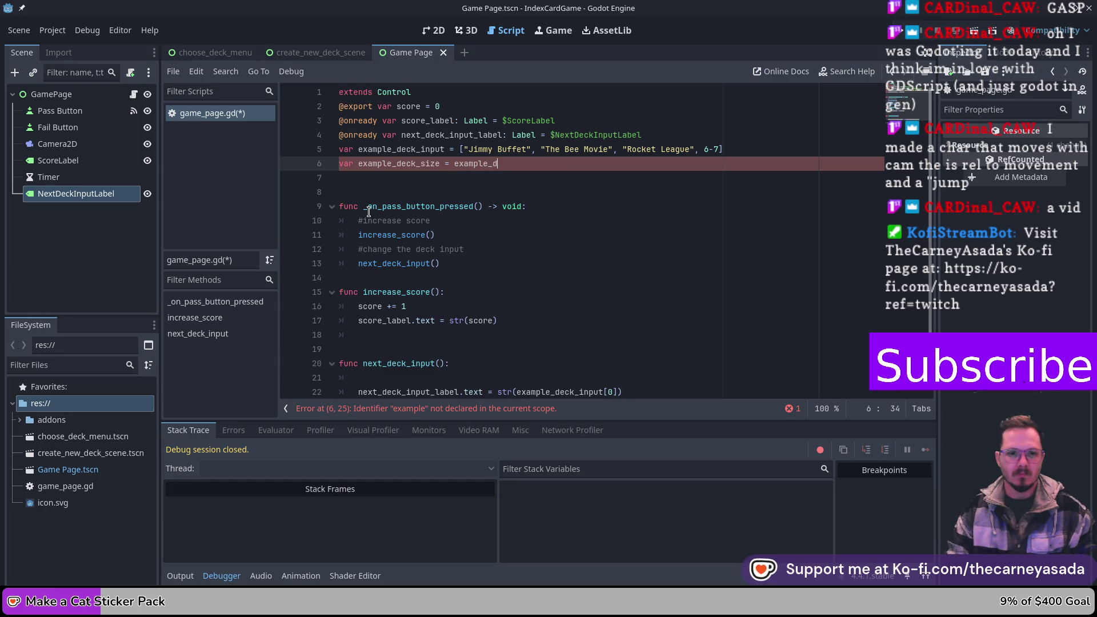
text(input_)
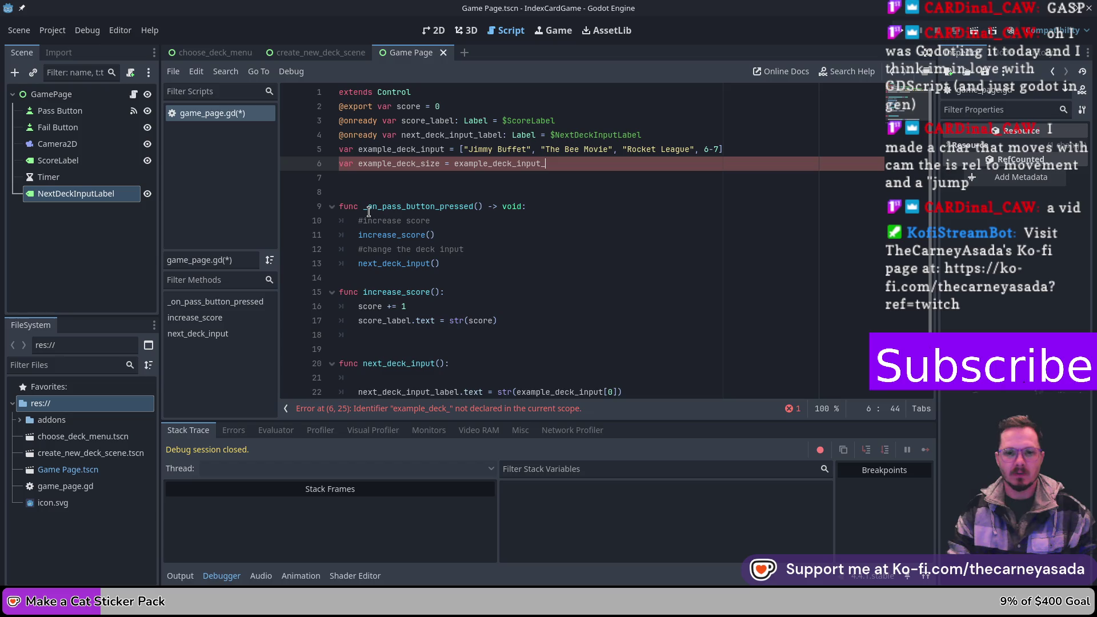
key(BackSpace)
text(.)
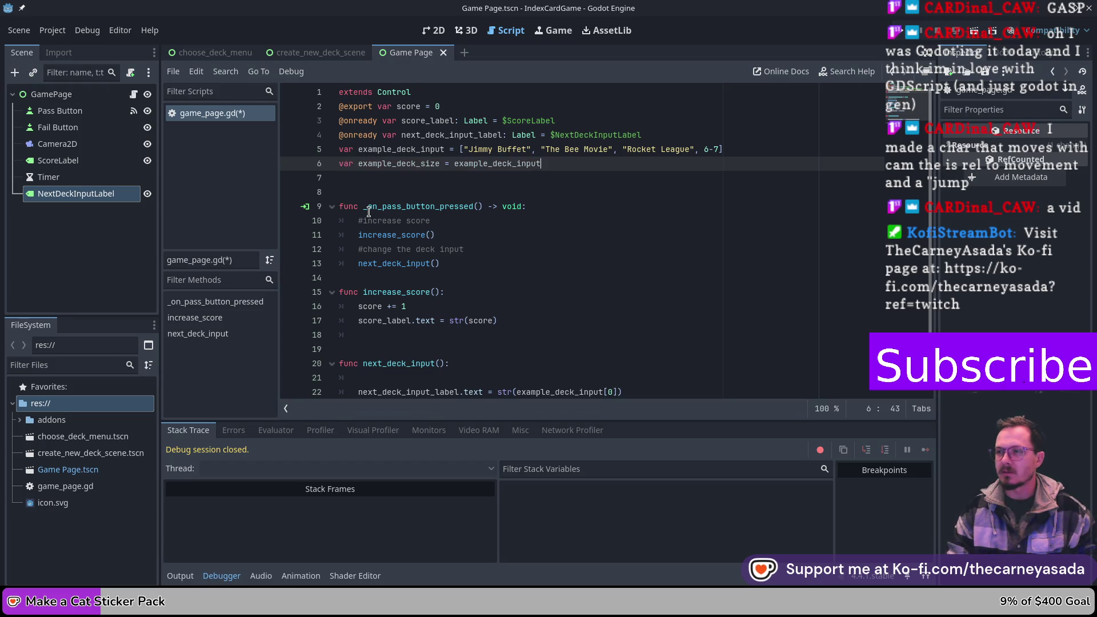
text(size)
key(Return)
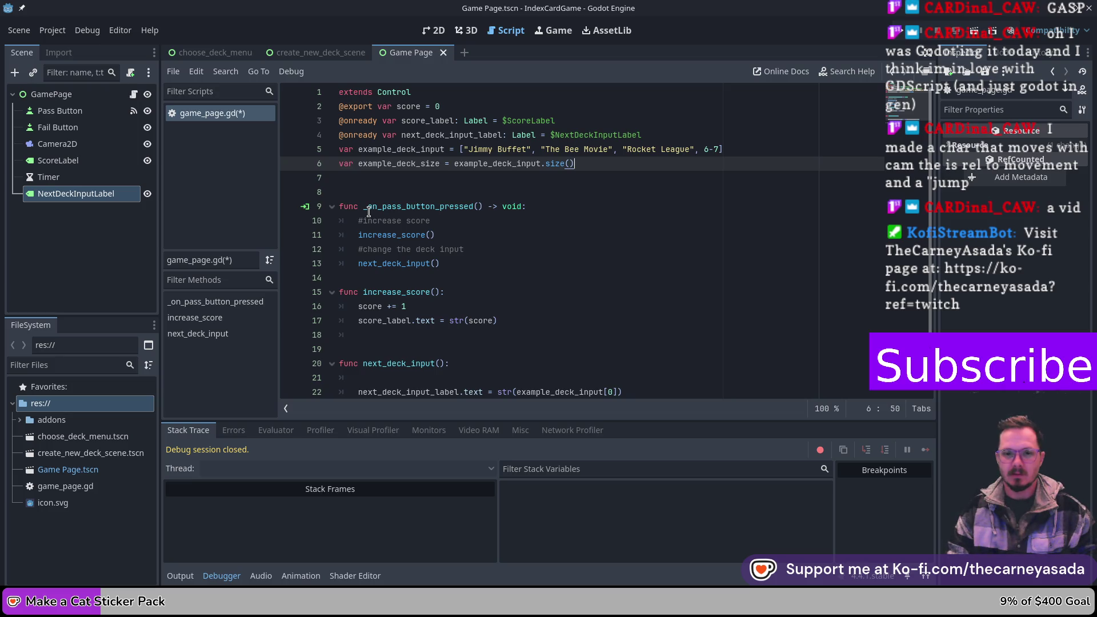
key(Return)
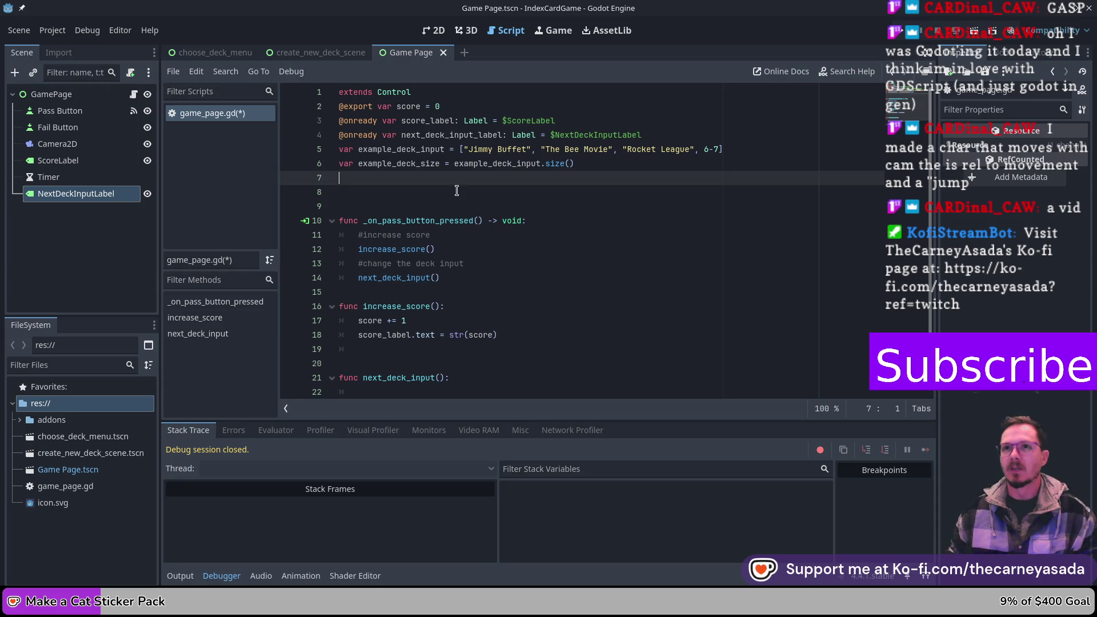
- Delete 'example_' on line 6 so it reads 'var deck_size = example_deck_input.size()'
scroll(571, 143, down, 1)
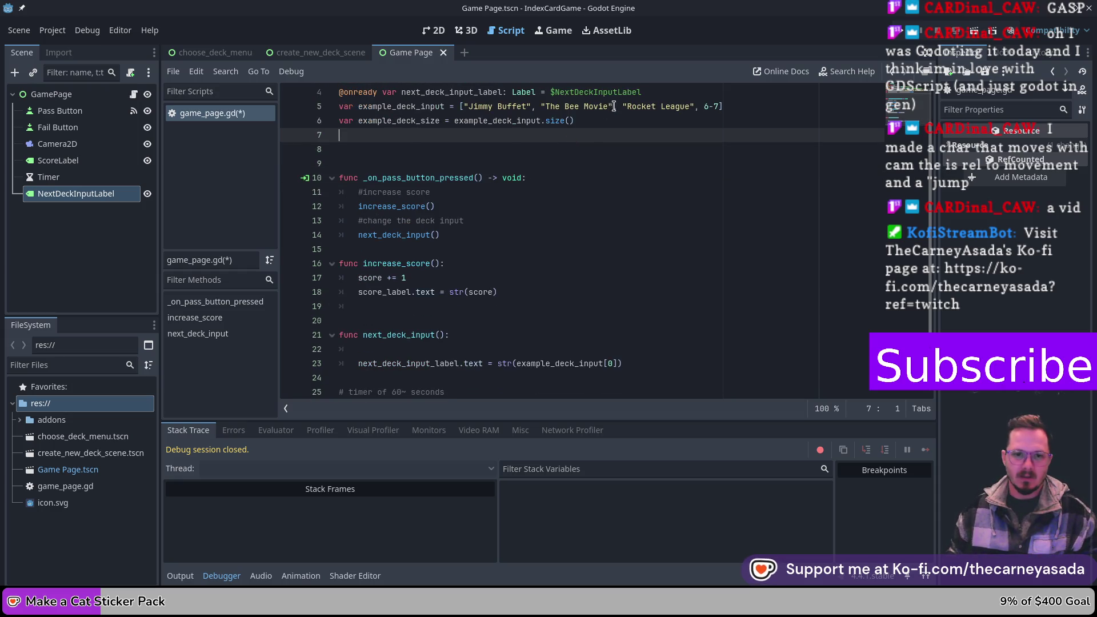
scroll(614, 105, up, 1)
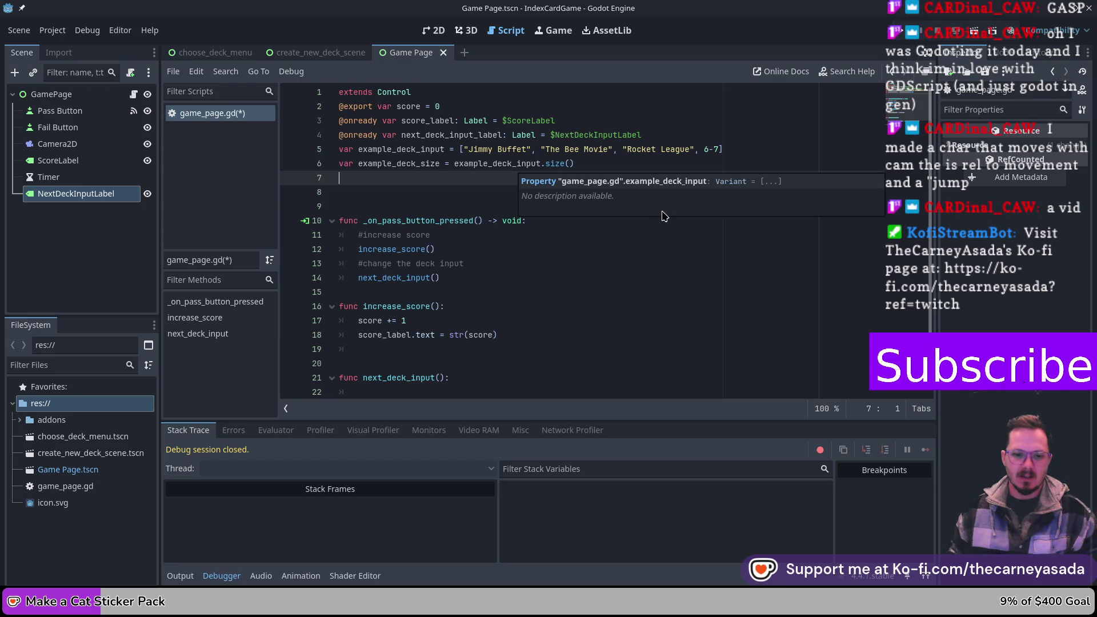
scroll(680, 314, down, 1)
scroll(661, 286, up, 1)
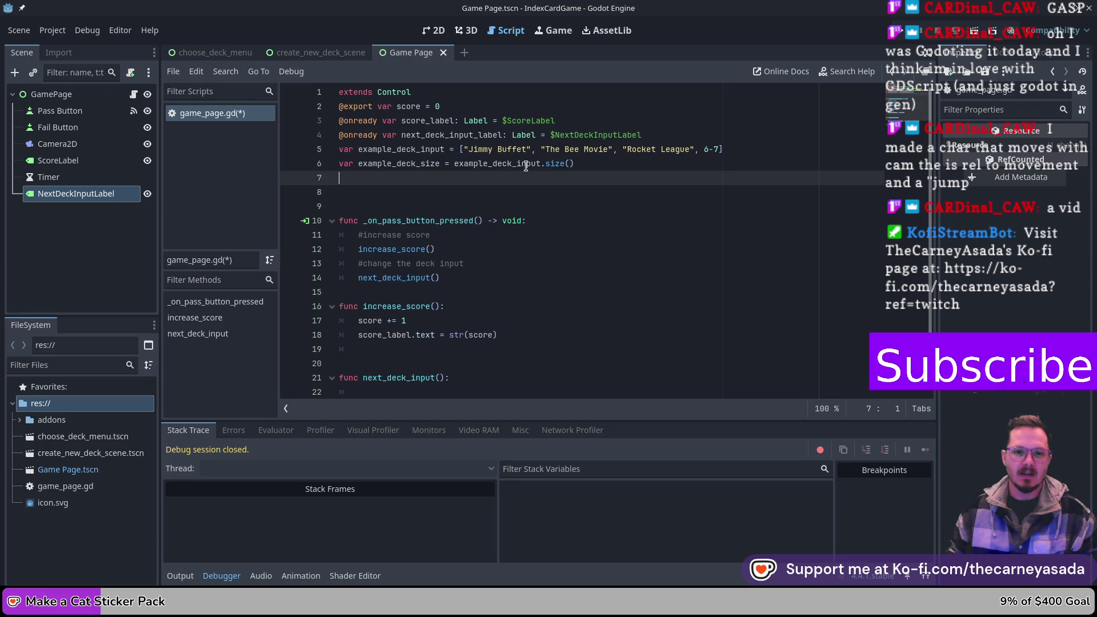
drag(358, 163, 447, 163)
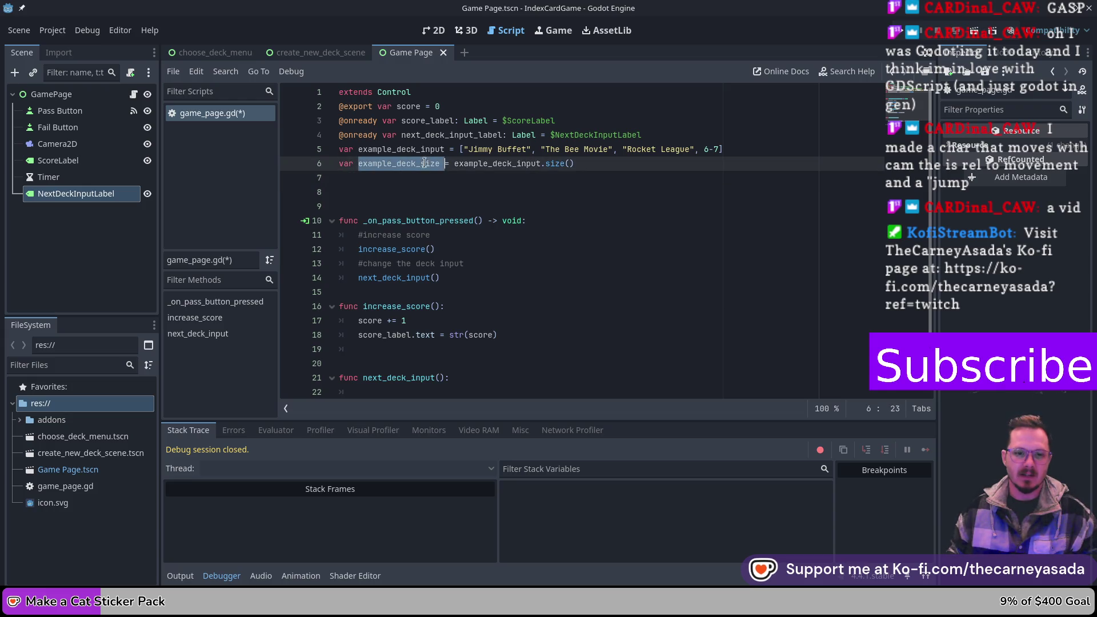
click(397, 163)
key(BackSpace)
key(BackSpace)
key(BackSpace)
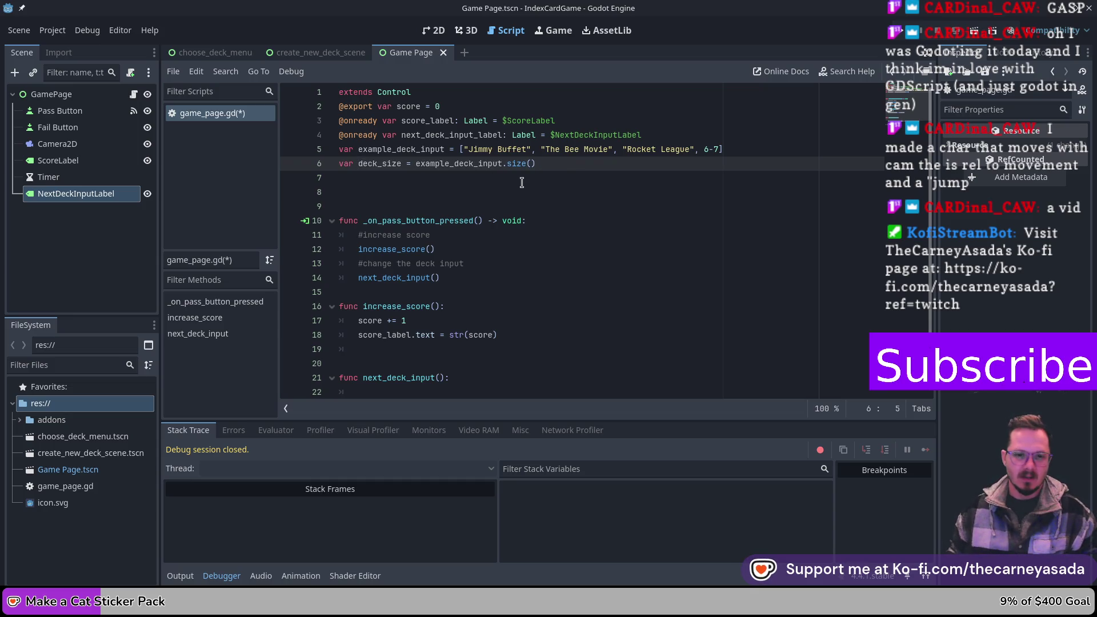
scroll(521, 183, down, 2)
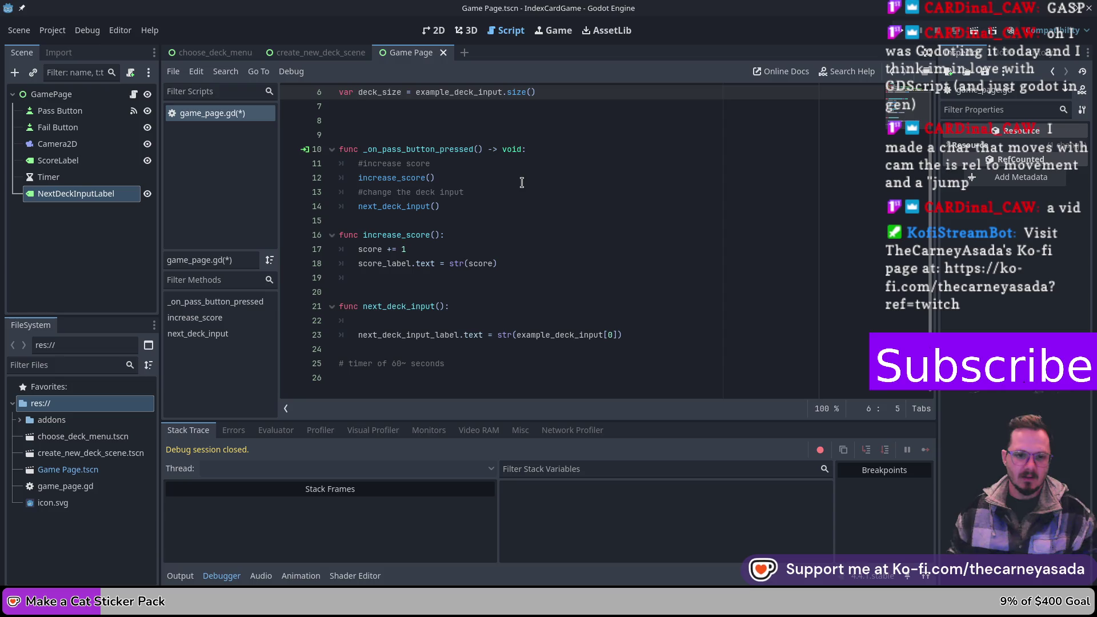
scroll(522, 183, up, 2)
scroll(522, 183, down, 2)
click(424, 320)
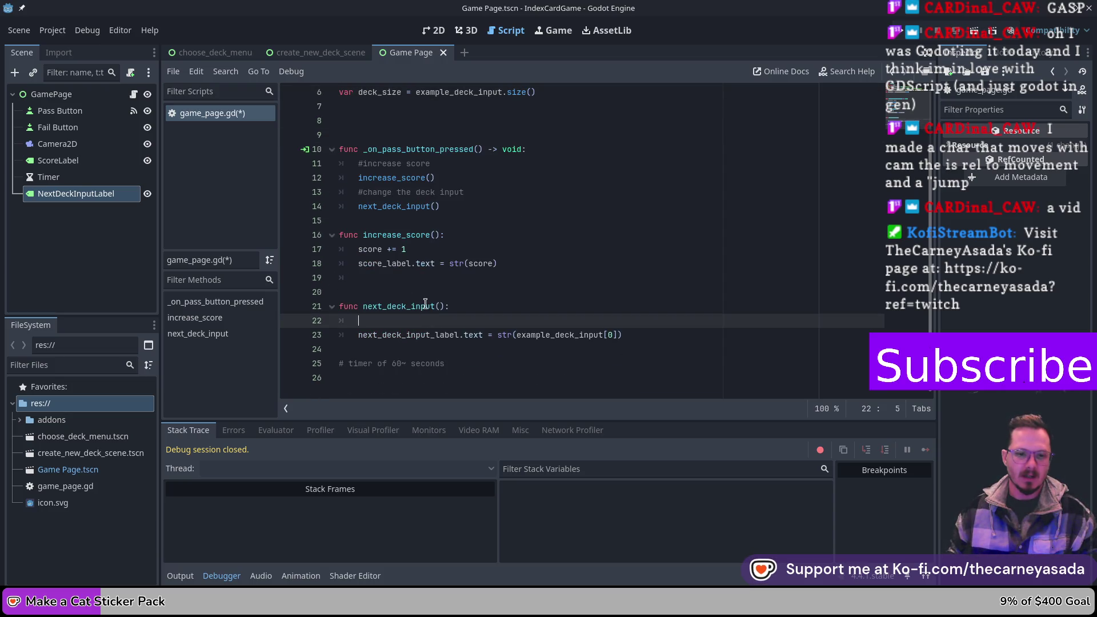
scroll(623, 297, up, 1)
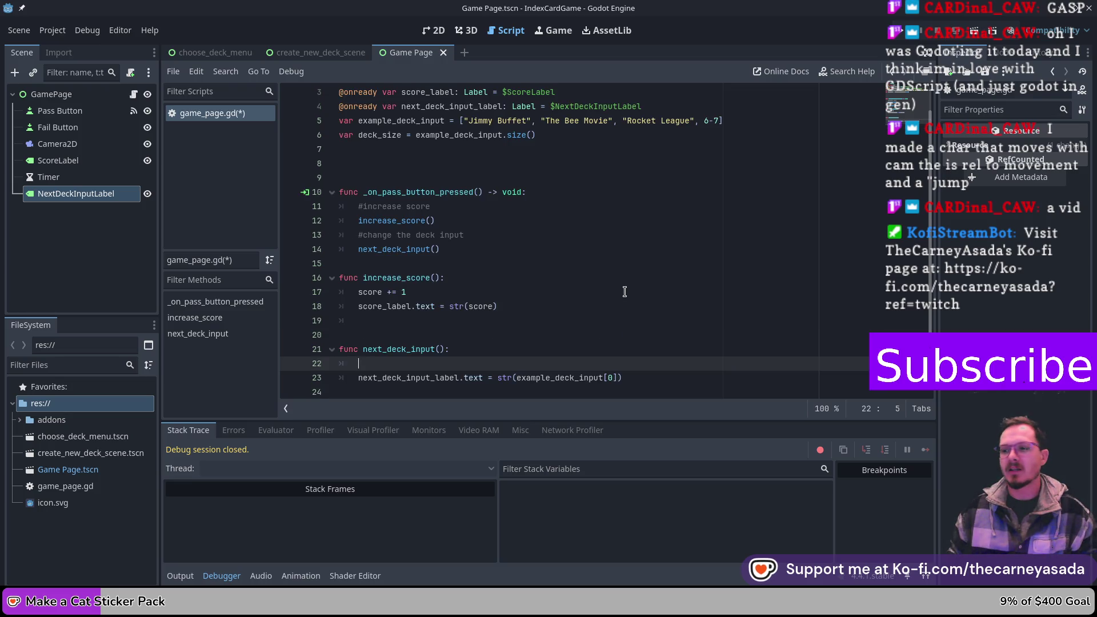
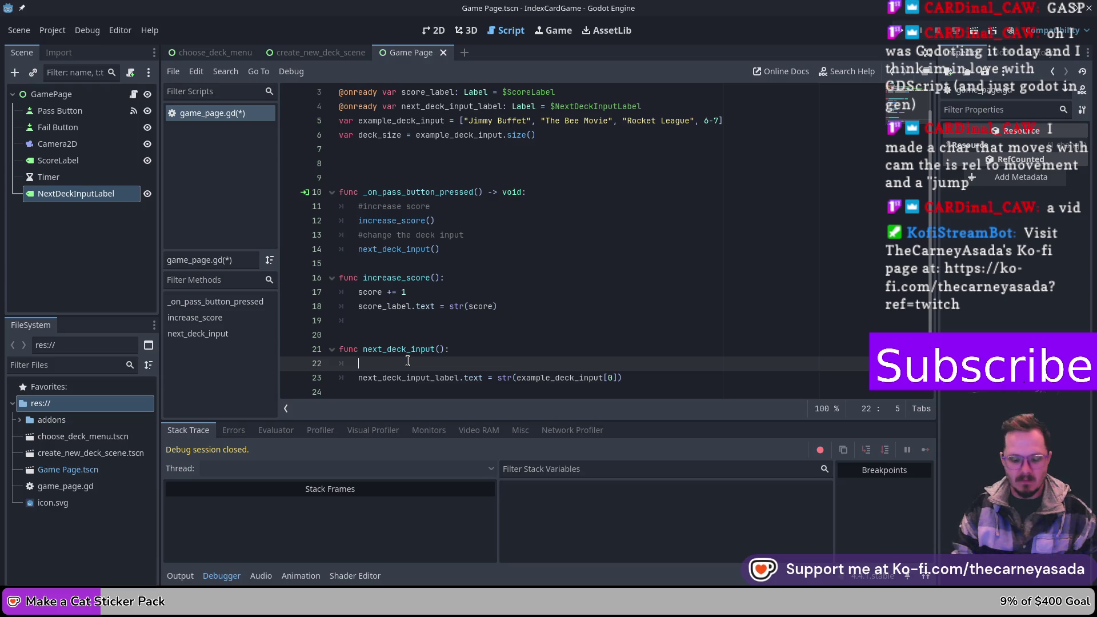
- Declare var random_number = rng.randi(0, deck_size) on line 22 in next_deck_input
text(choos)
key(BackSpace)
key(BackSpace)
key(BackSpace)
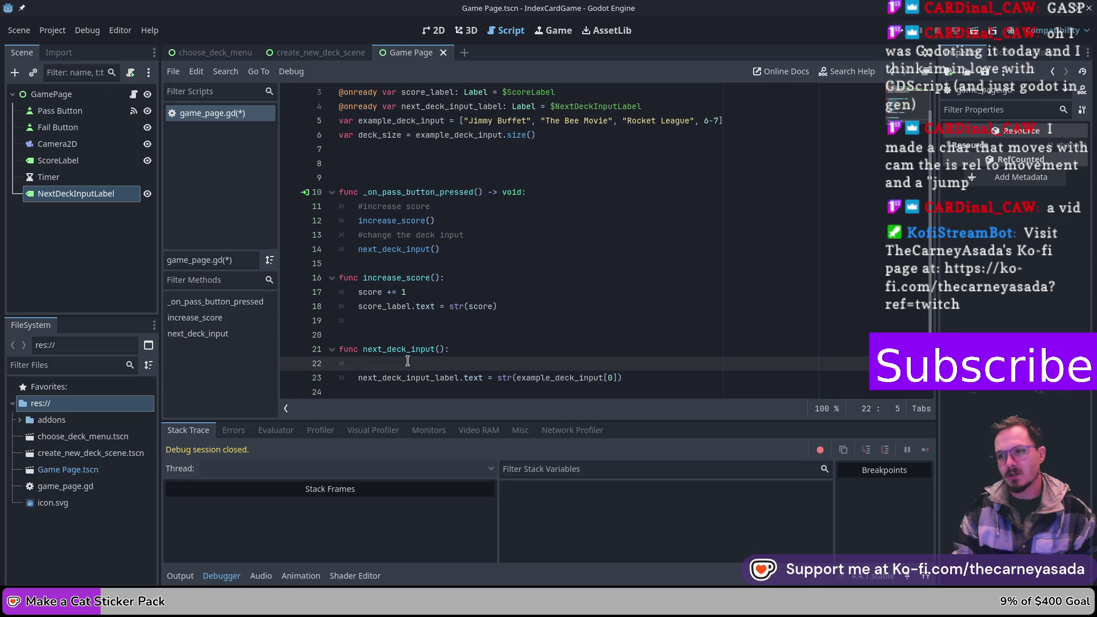
text(var ran)
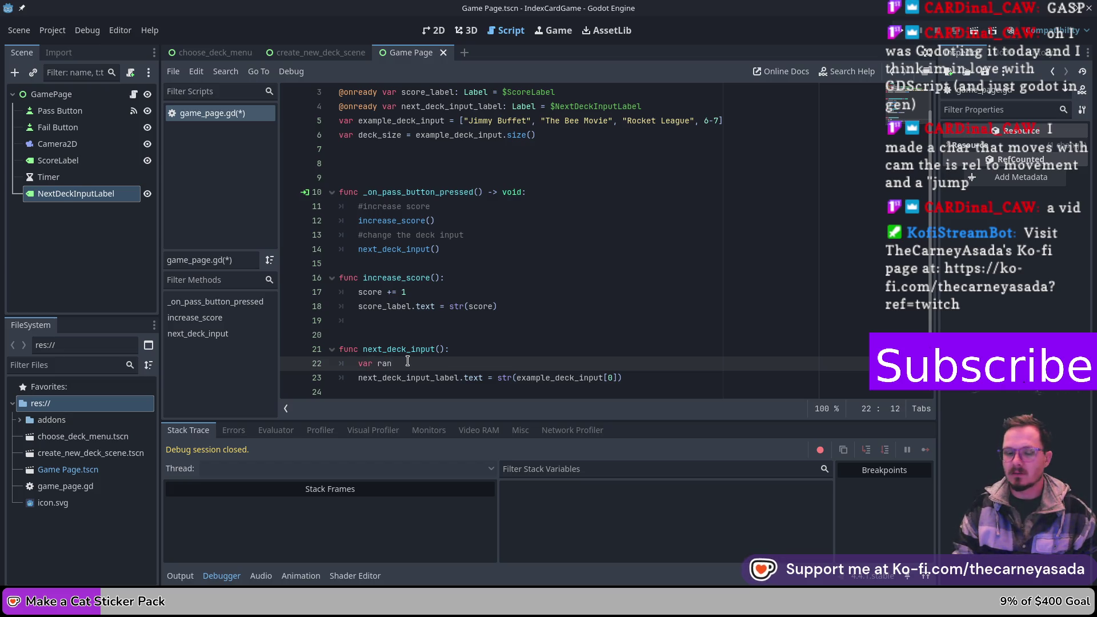
text(dom )
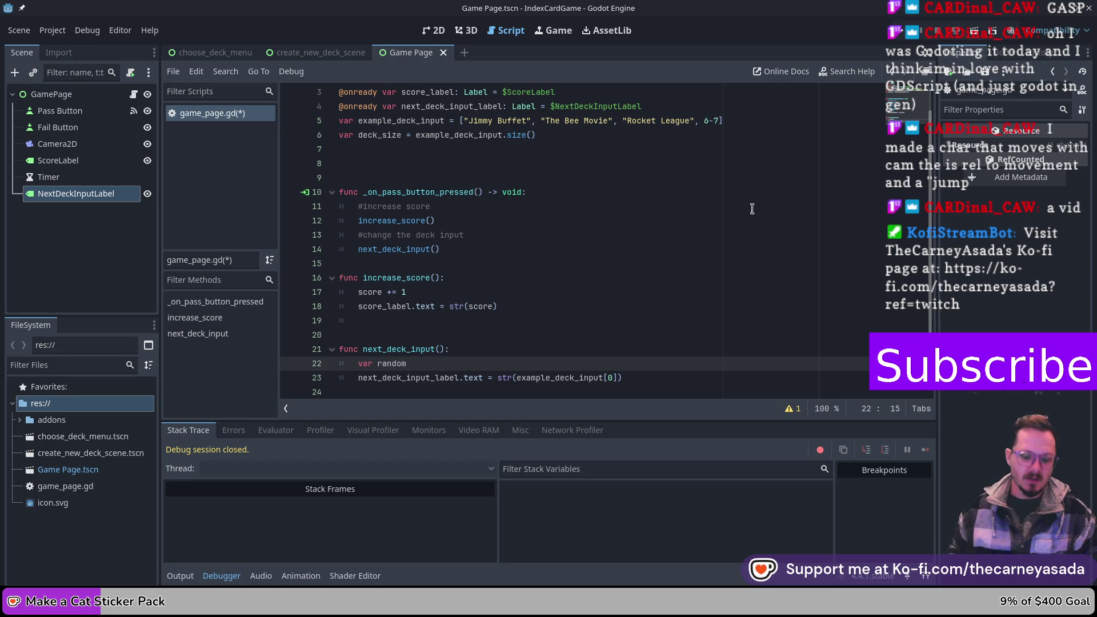
text(_number =)
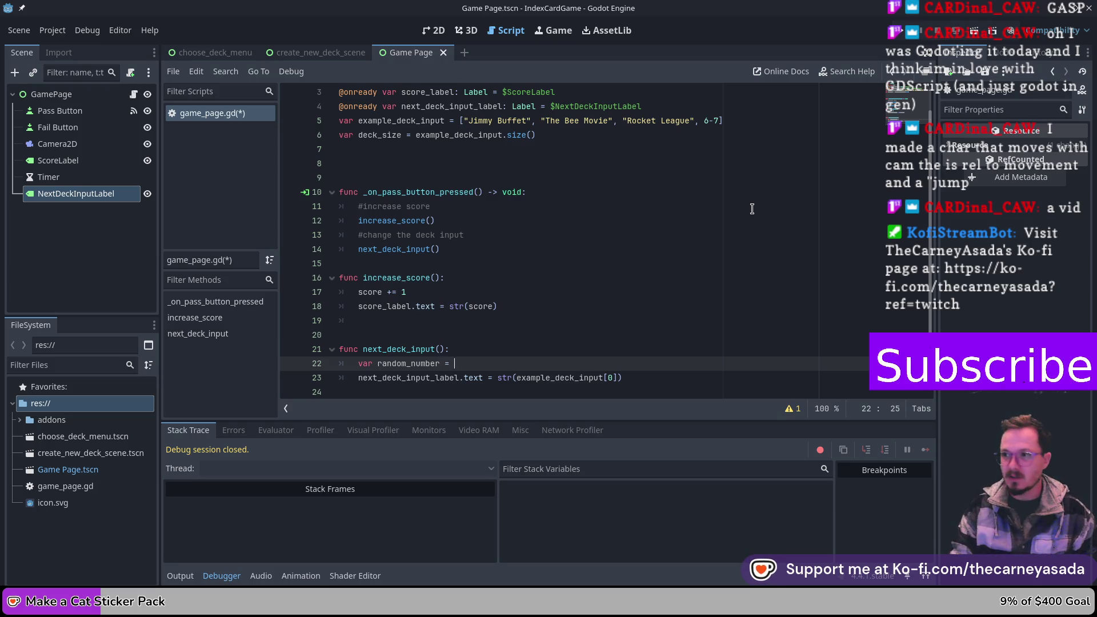
key(ctrl+space)
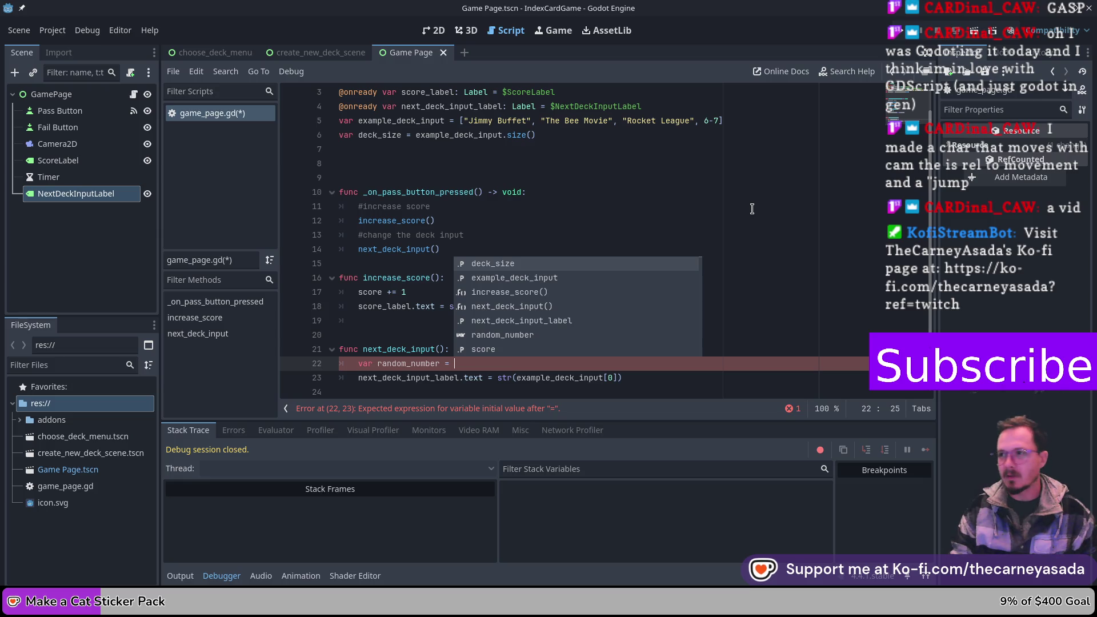
text(rng.)
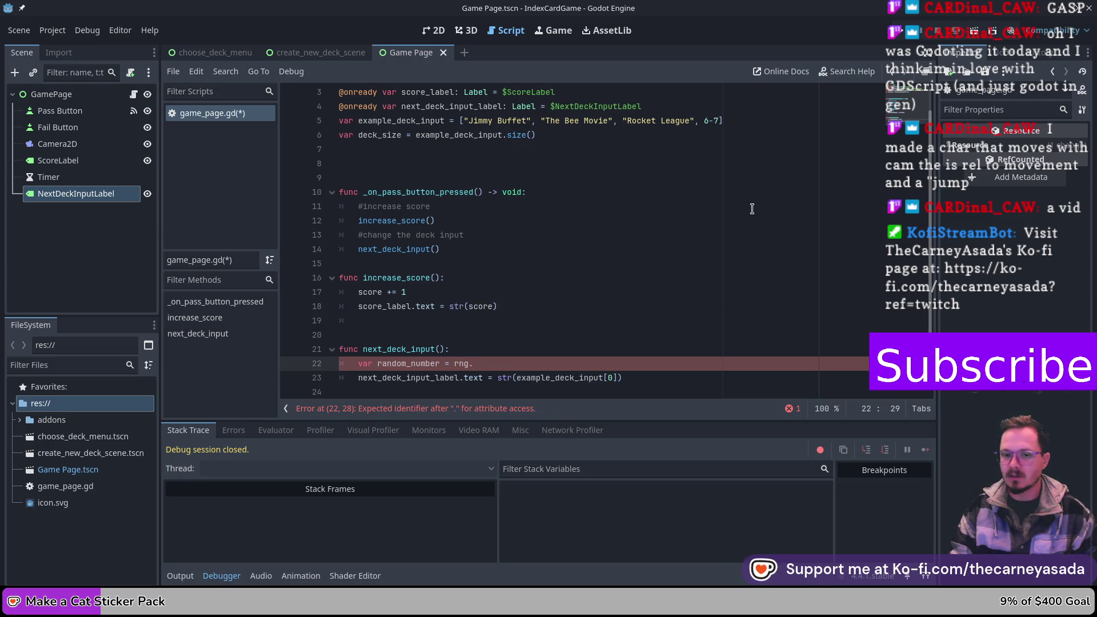
text(rand)
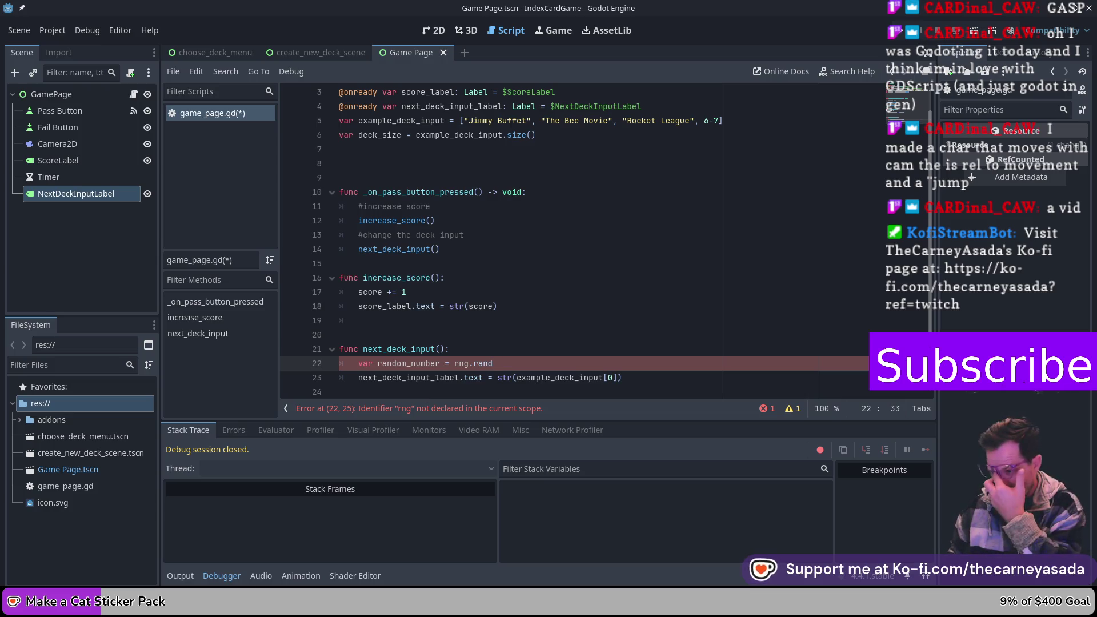
text(i)
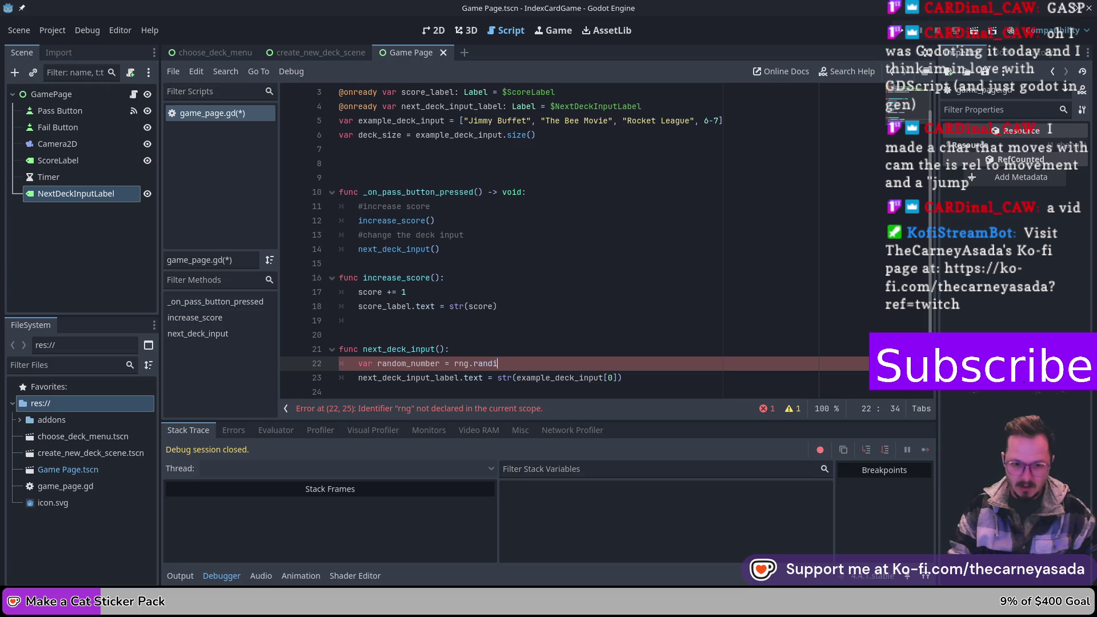
text(()
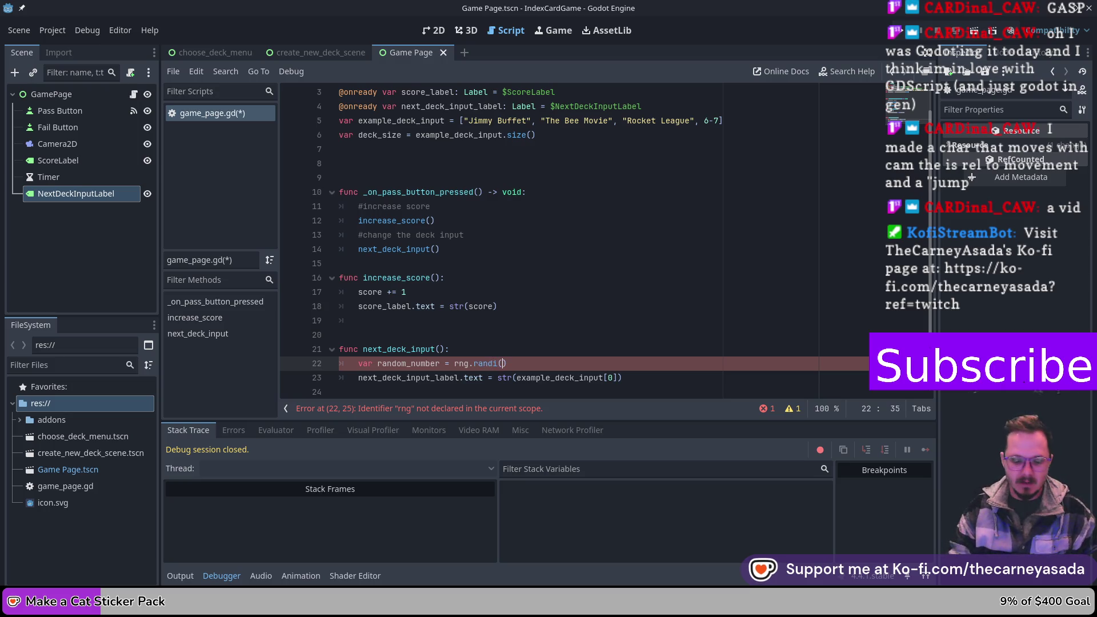
text(0,)
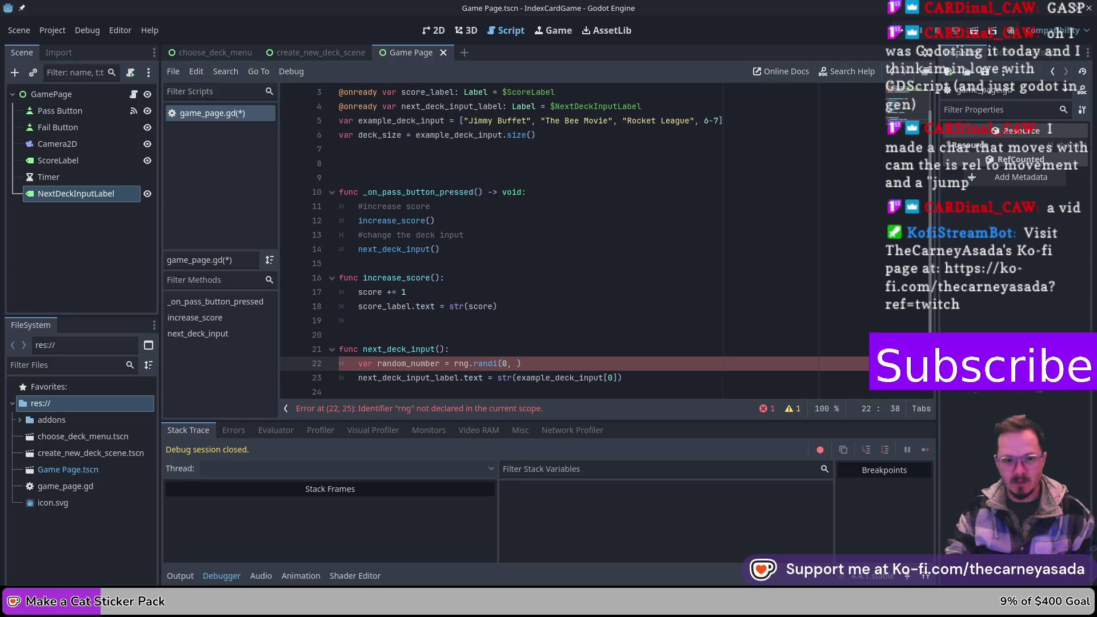
text(ck_size)
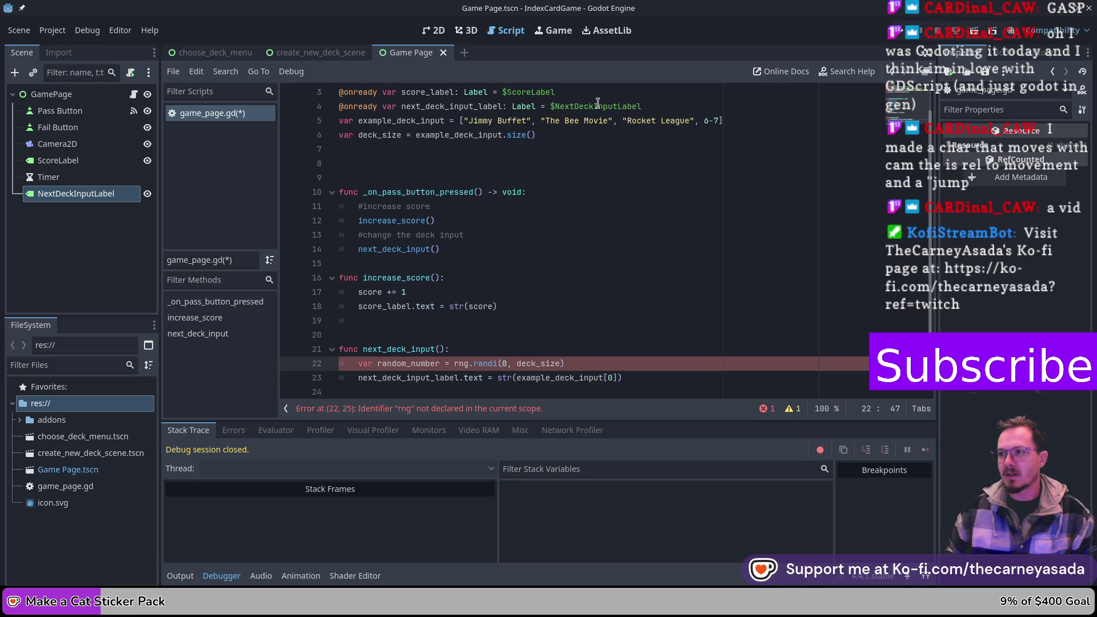
scroll(509, 110, up, 1)
click(417, 92)
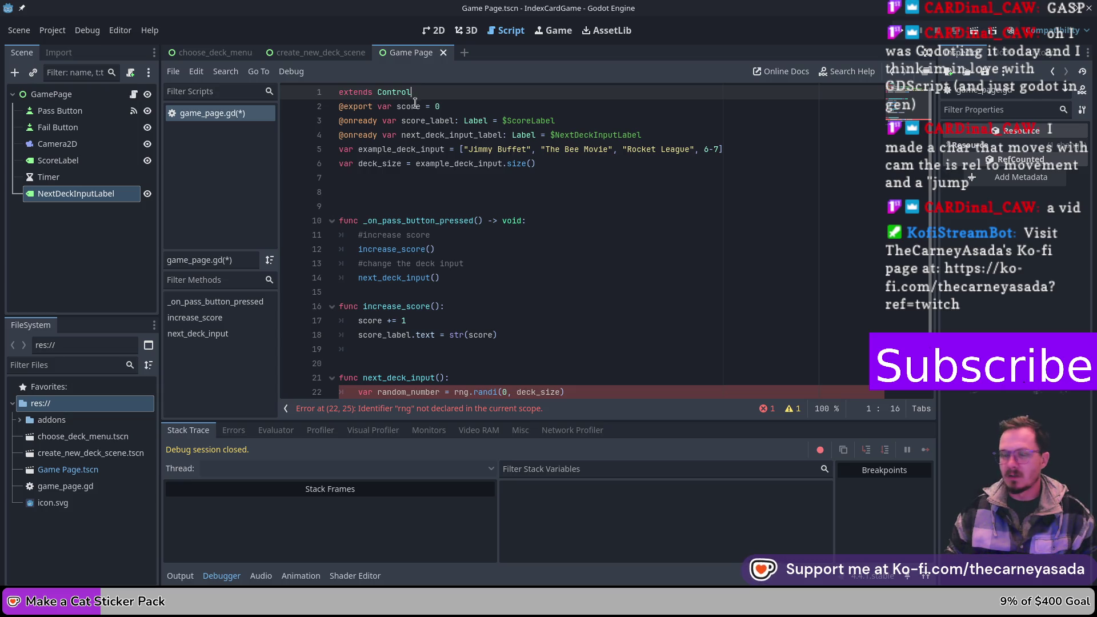
- Add var rng = RandomNumberGenerator.new() on a new line 7 below deck_size
click(554, 164)
key(Return)
text(var rng =)
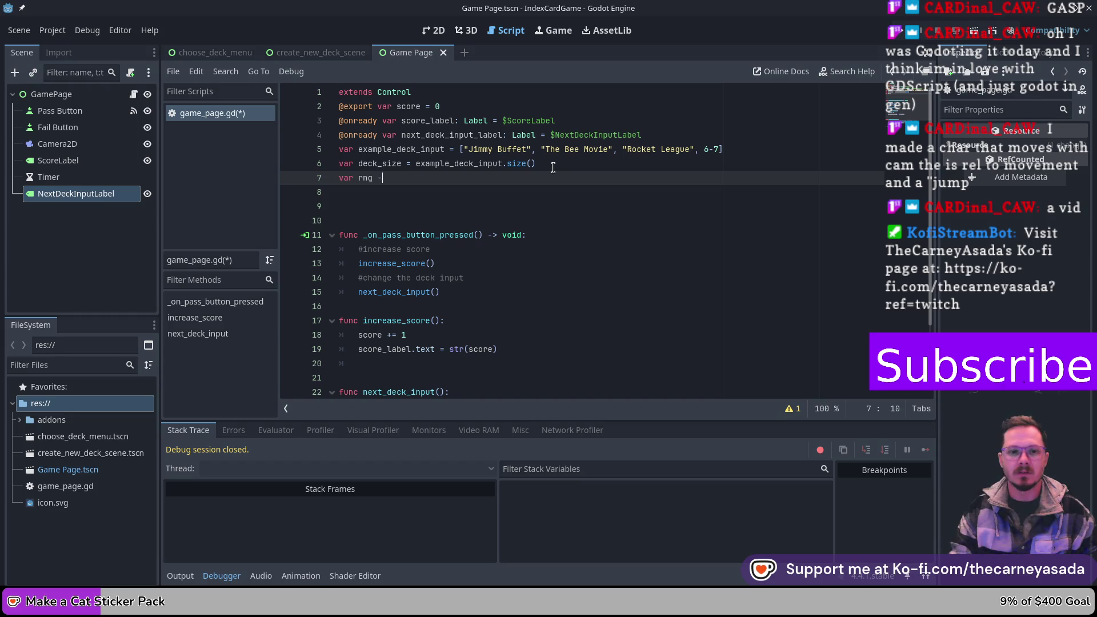
text( Ran)
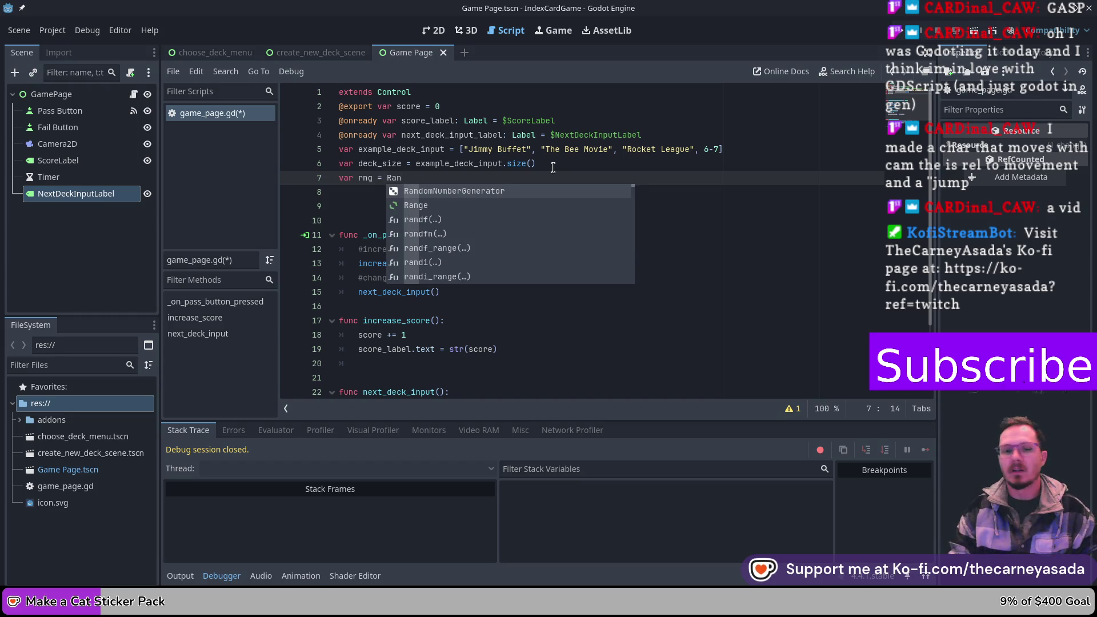
key(Return)
text(.new())
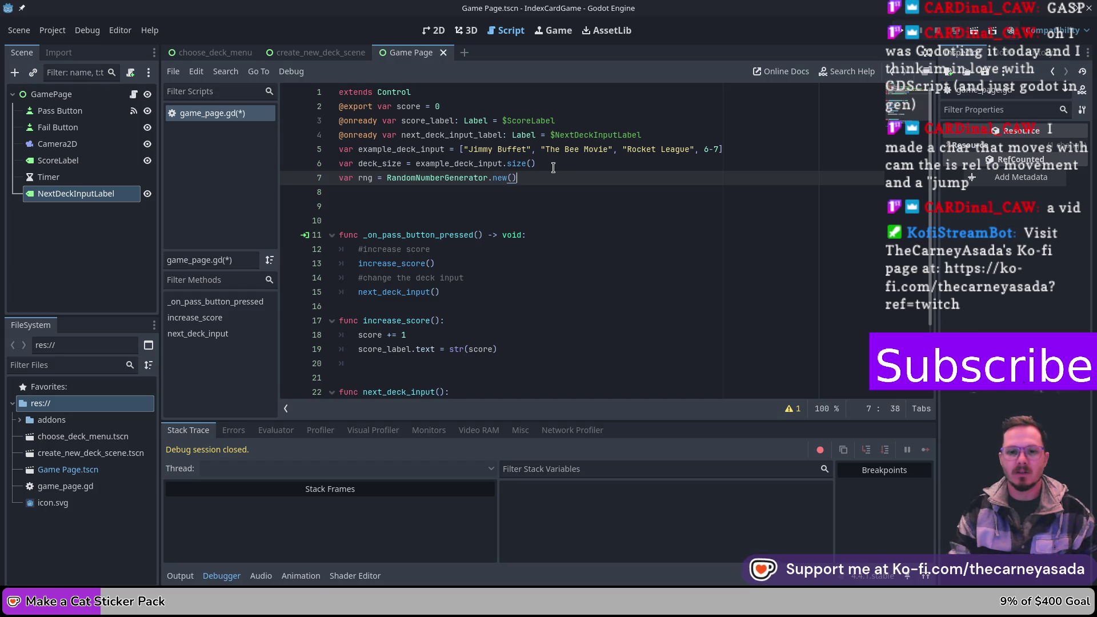
scroll(553, 168, down, 2)
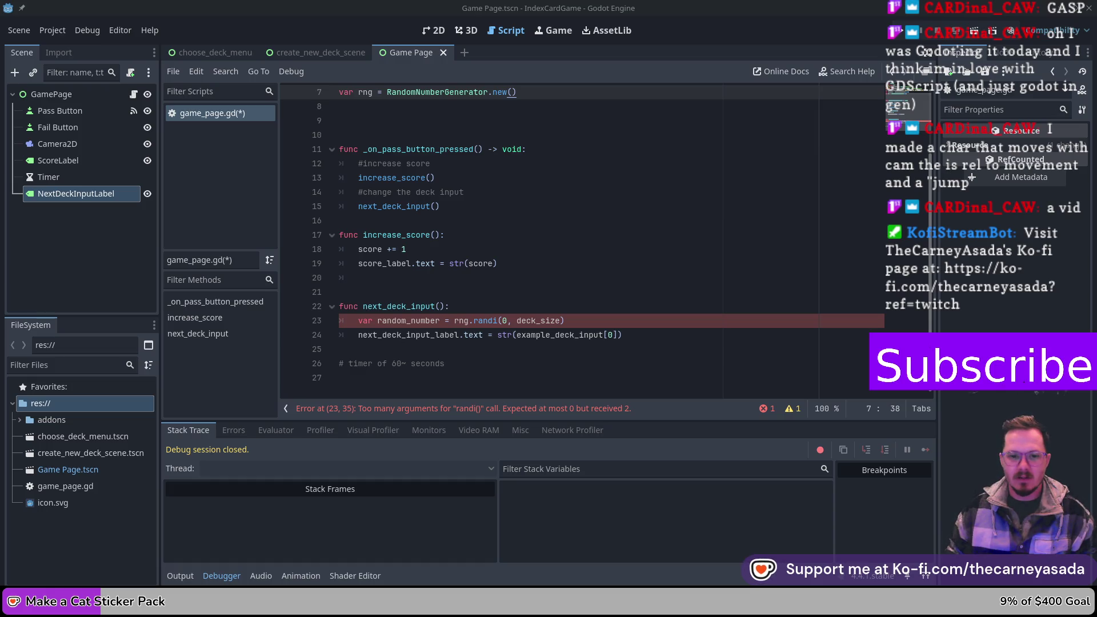
- Change randi to randi_range, save, and index example_deck_input with random_number instead of 0
click(496, 321)
text(_range)
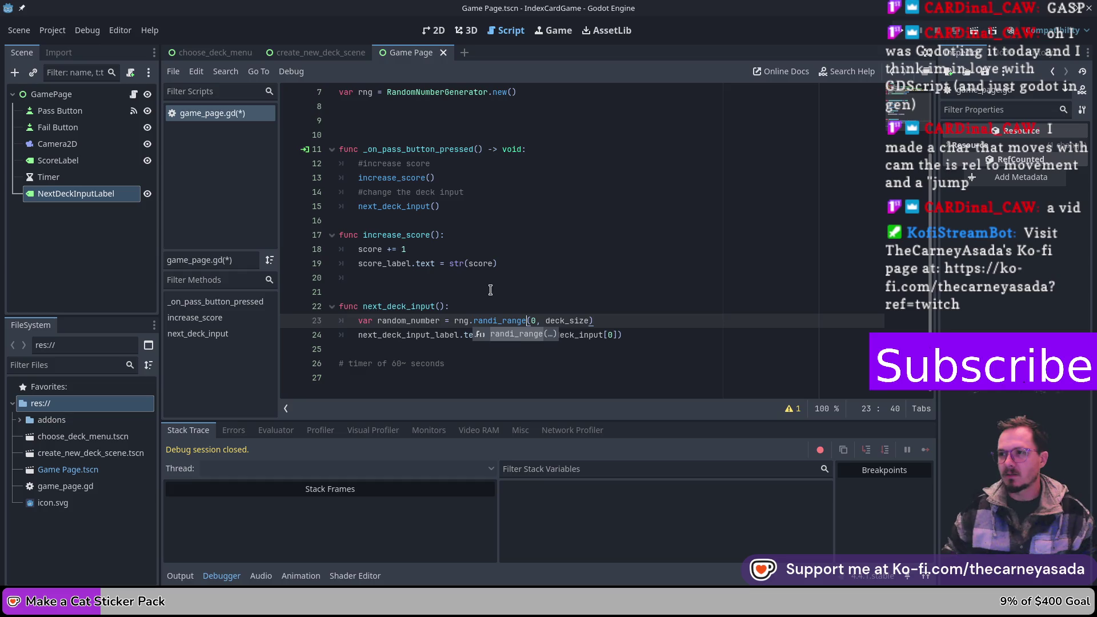
click(623, 378)
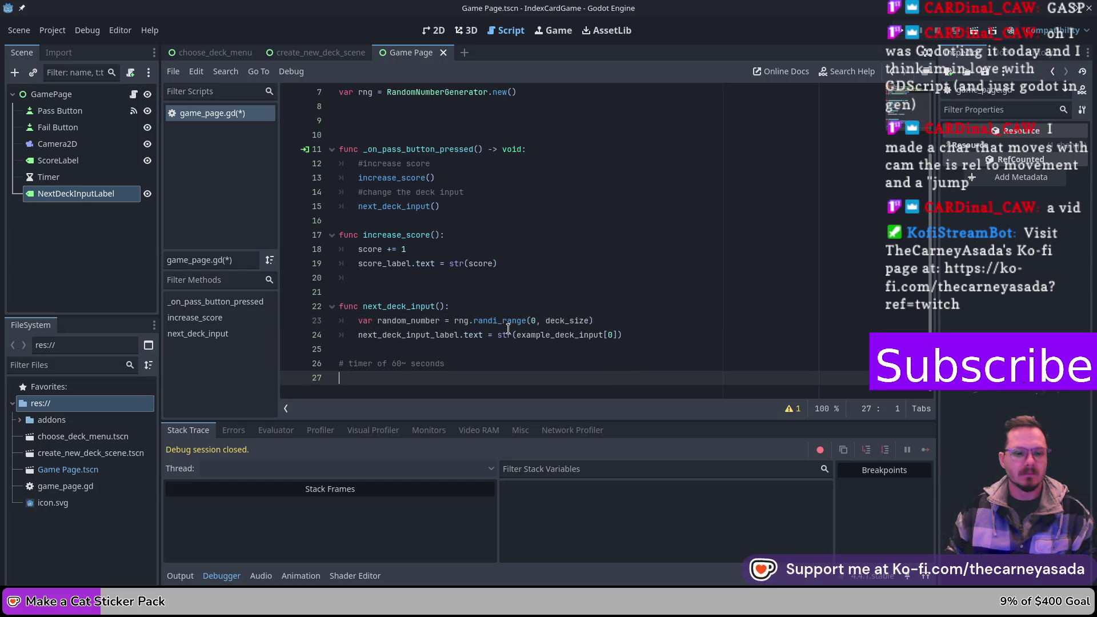
key(ctrl+s)
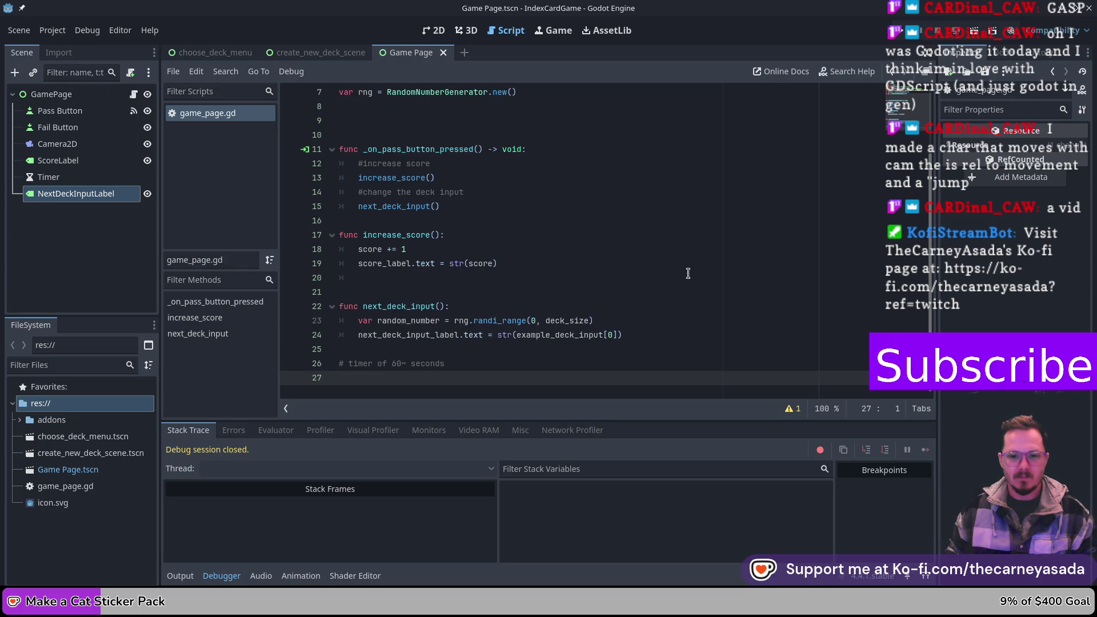
click(615, 337)
key(BackSpace)
text(random_number)
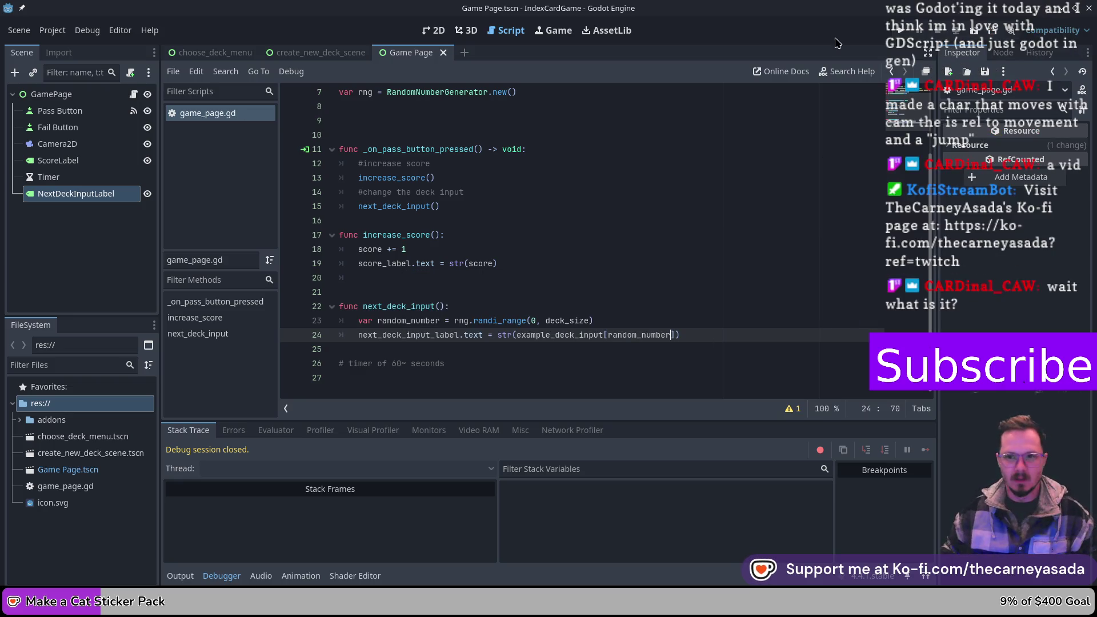
- Test-run the game, press Pass three times, then close the game window
click(901, 36)
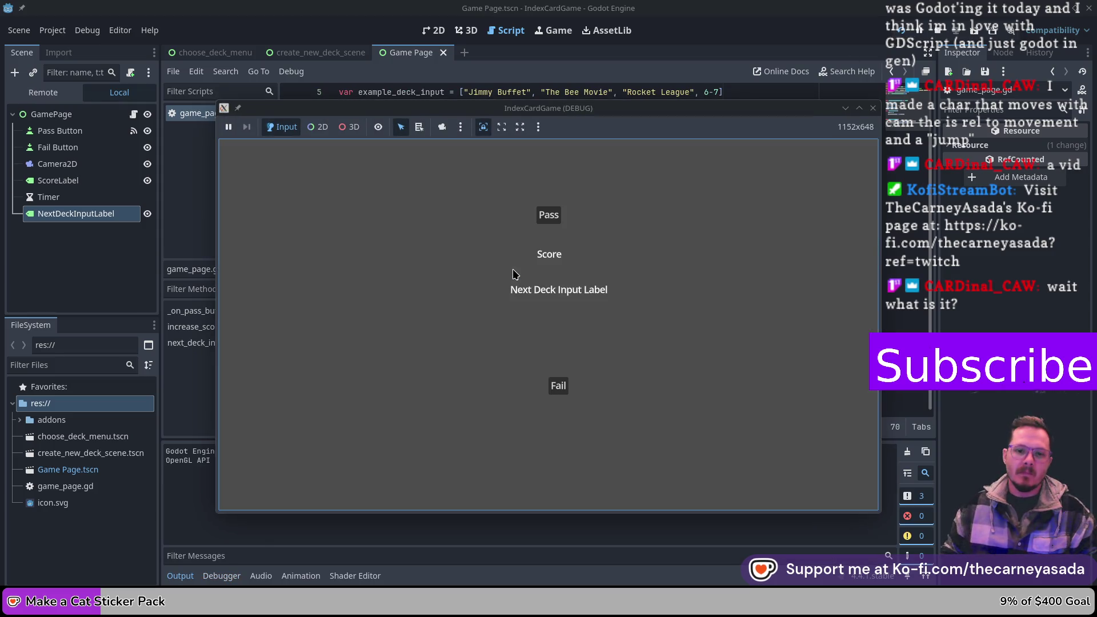
click(557, 218)
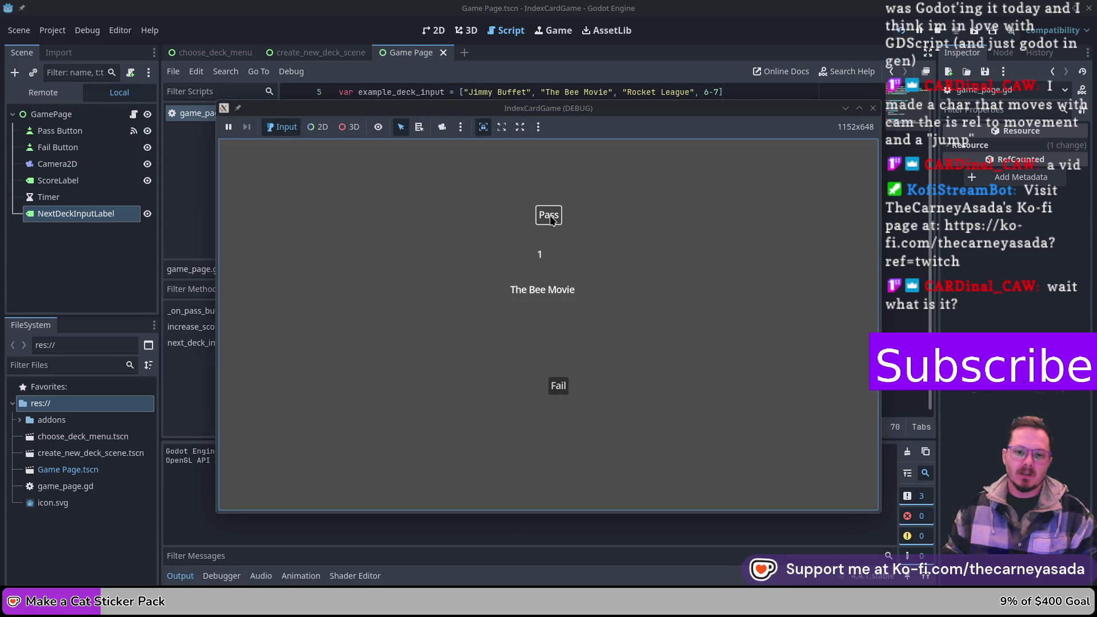
click(551, 220)
click(551, 220)
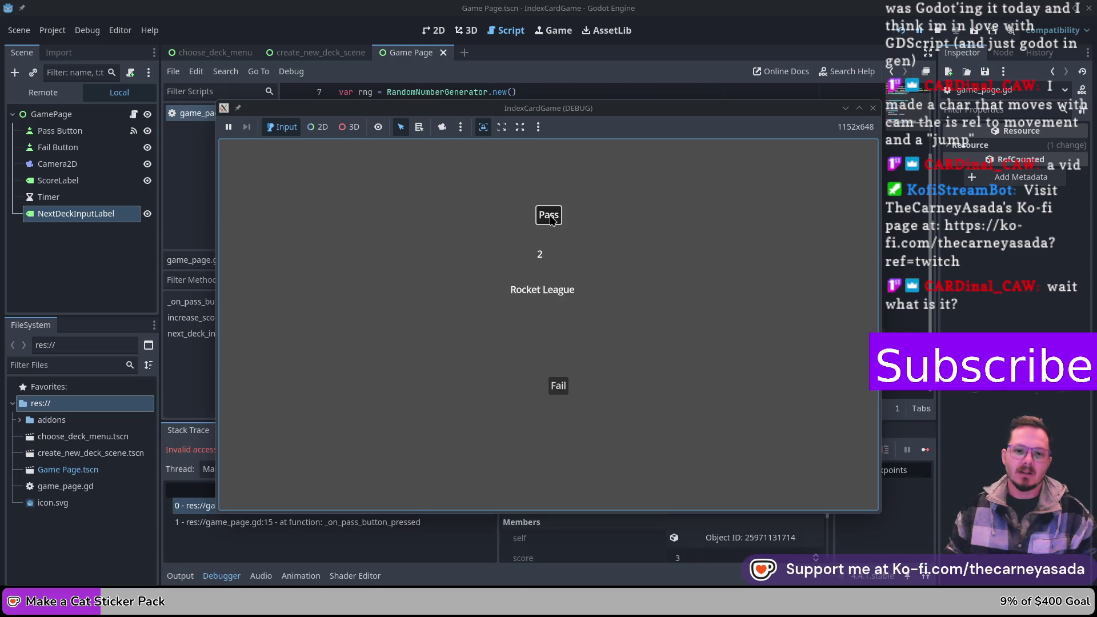
mouse_move(610, 102)
mouse_down()
mouse_move(532, 490)
mouse_move(527, 442)
mouse_move(604, 214)
mouse_move(923, 131)
mouse_move(735, 367)
mouse_move(734, 350)
mouse_move(746, 341)
mouse_move(534, 322)
mouse_up()
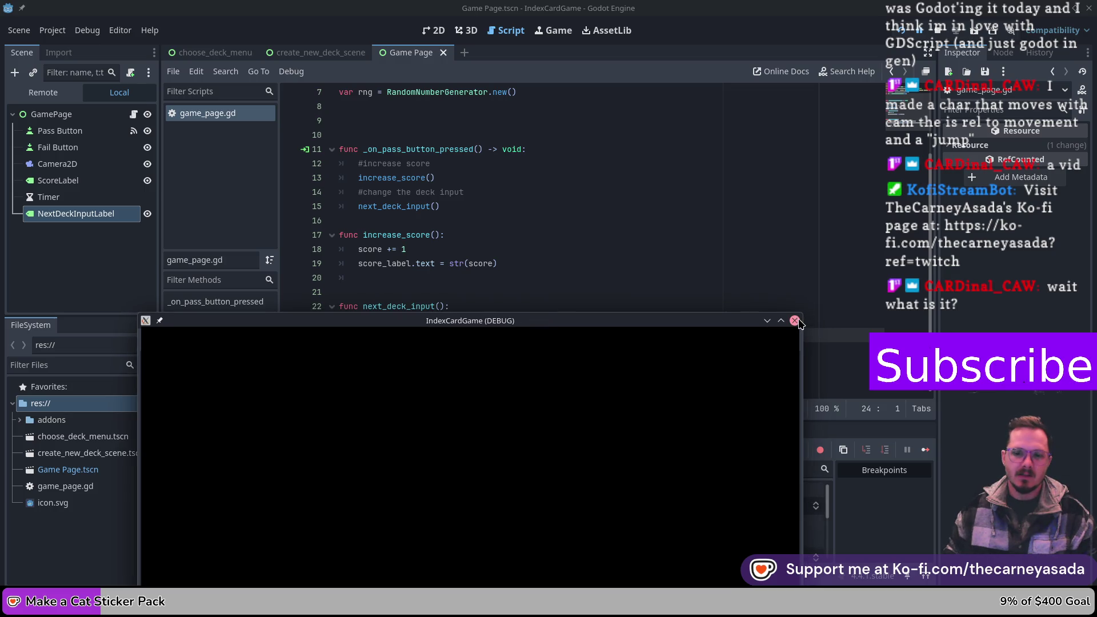
click(796, 322)
scroll(494, 329, up, 3)
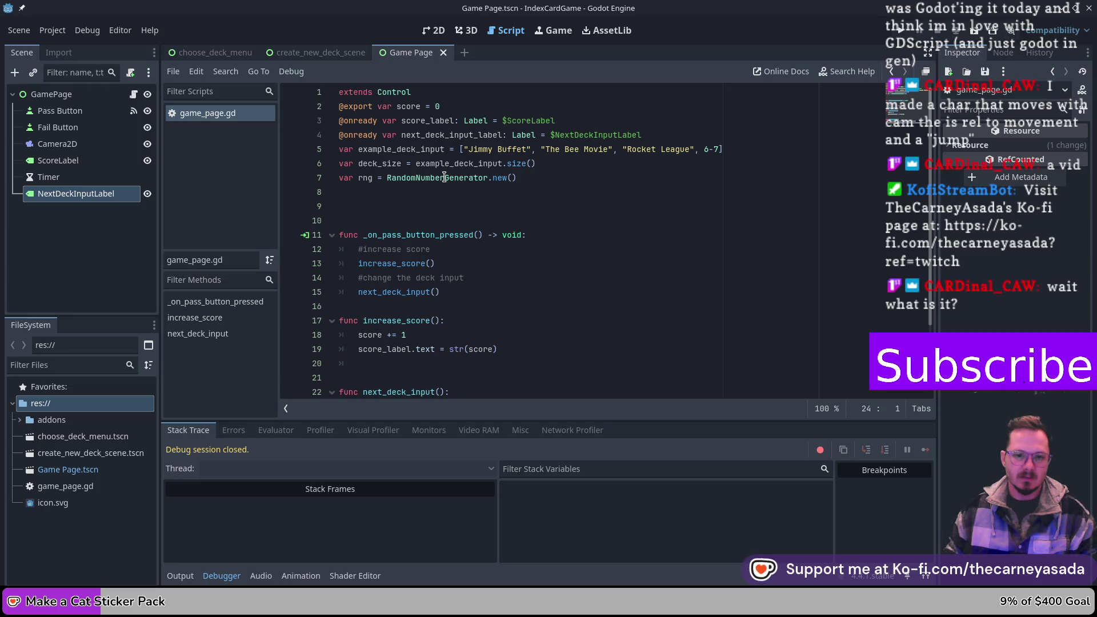
- Set deck_size to example_deck_input.size() - 1 and run the game again
click(558, 164)
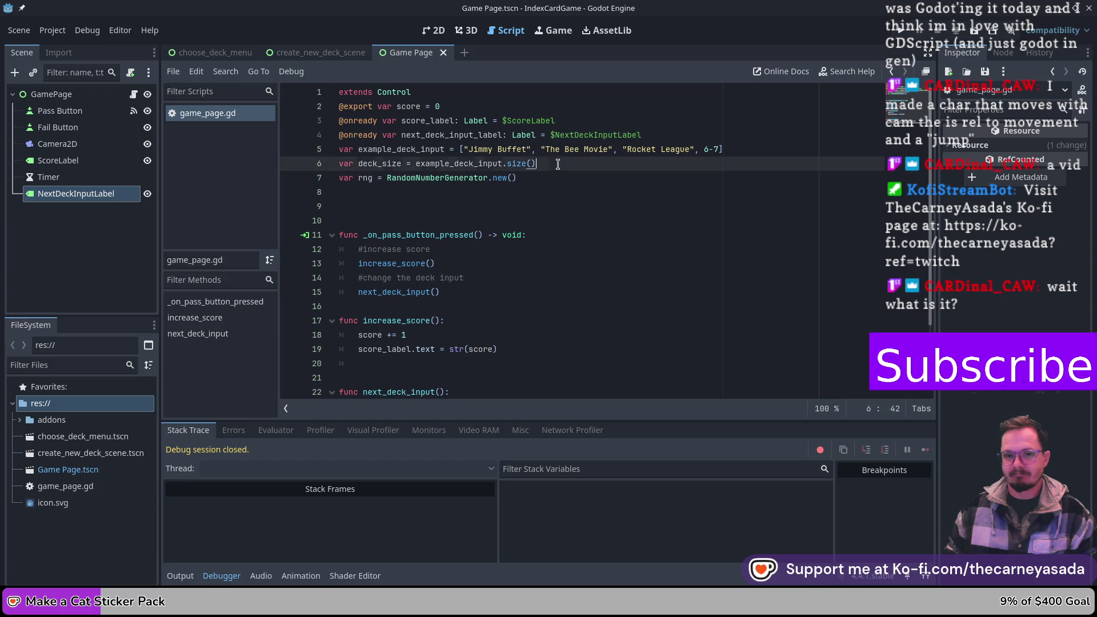
text( - 1)
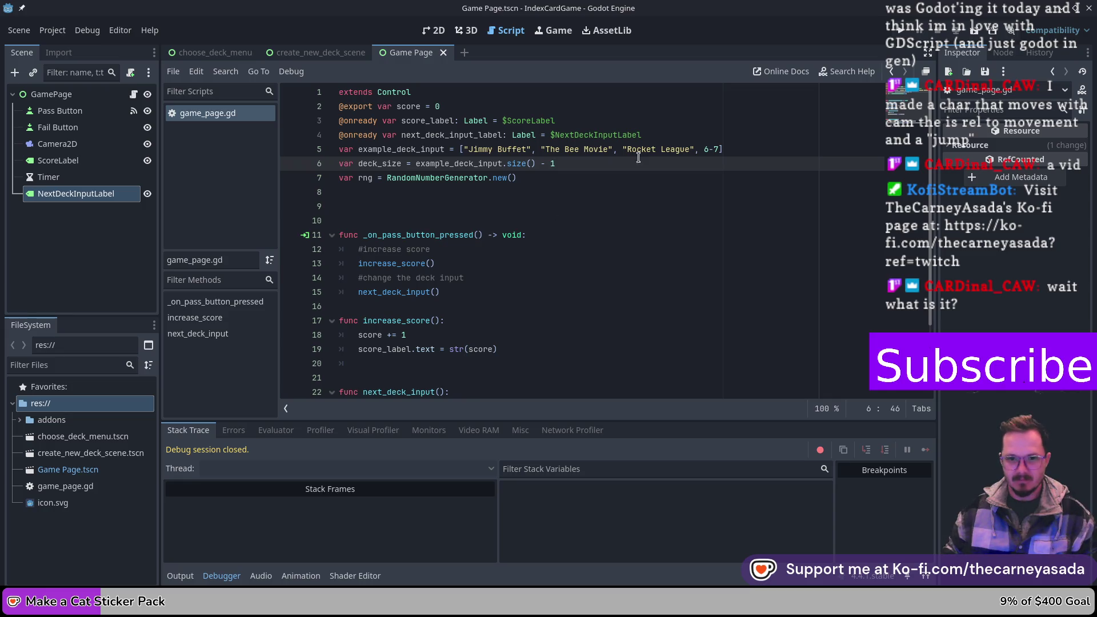
click(887, 28)
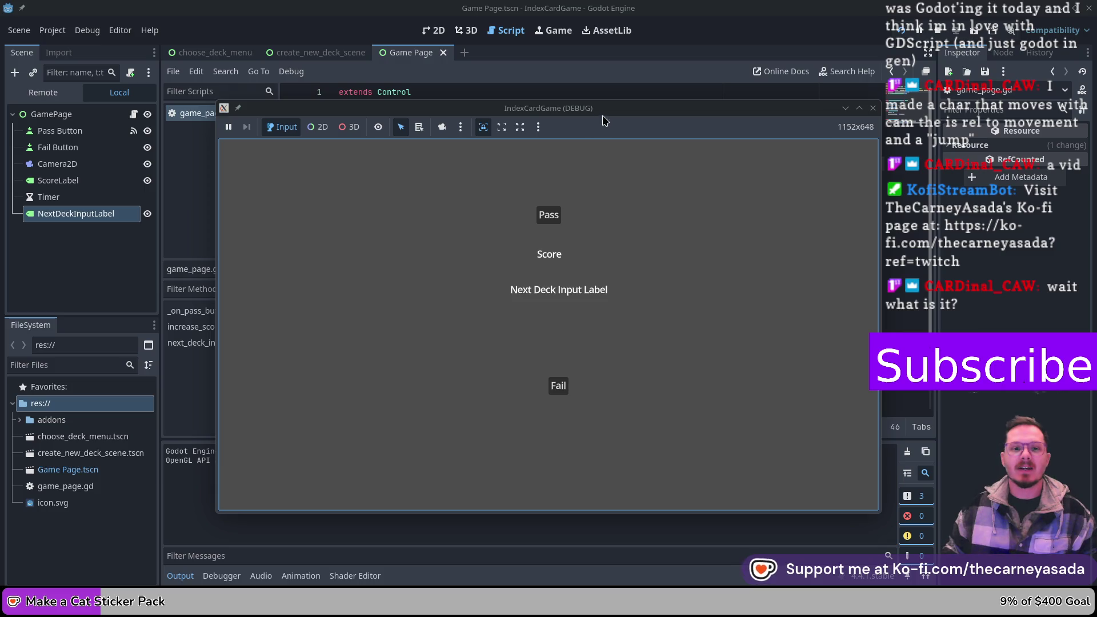
- Stop the game with F8, return to the script, and relaunch with F6
drag(624, 108, 582, 165)
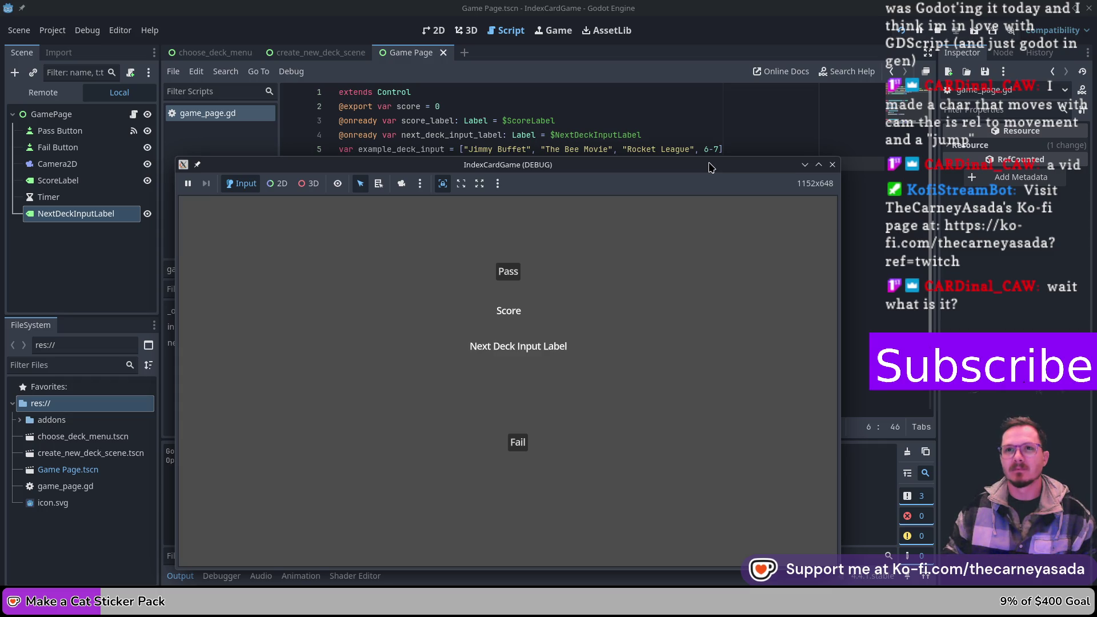
drag(709, 170, 695, 280)
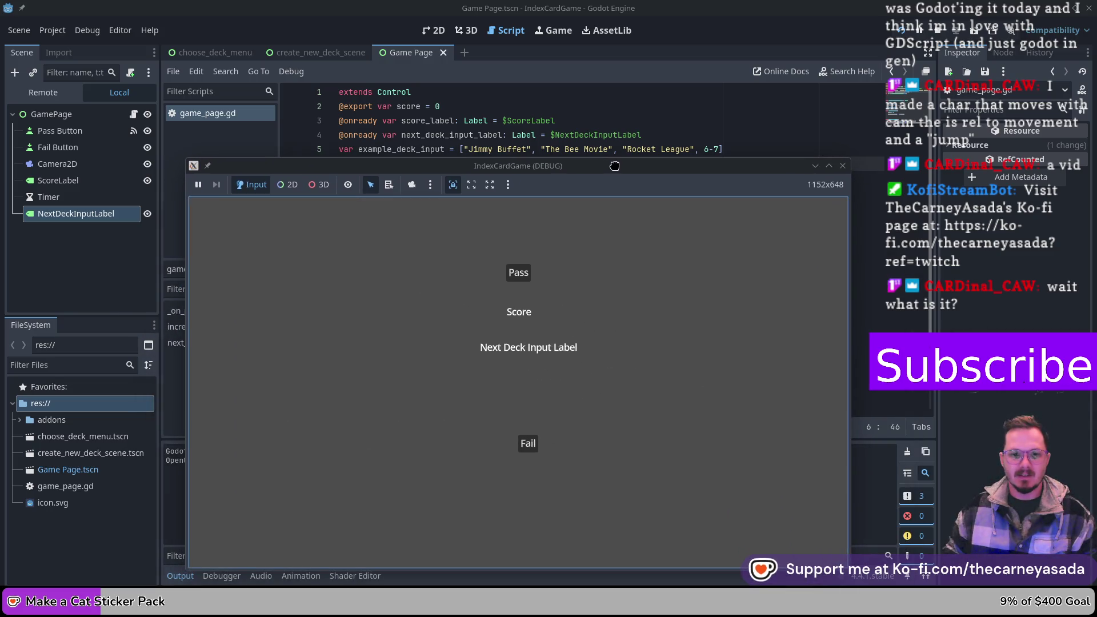
key(F8)
click(476, 149)
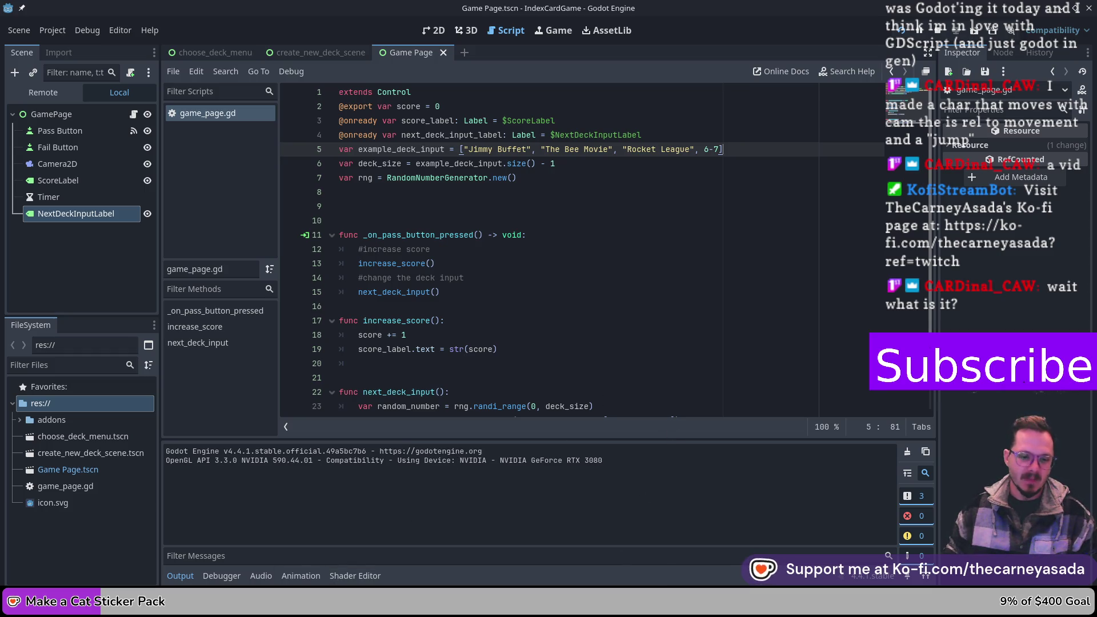
mouse_move(269, 607)
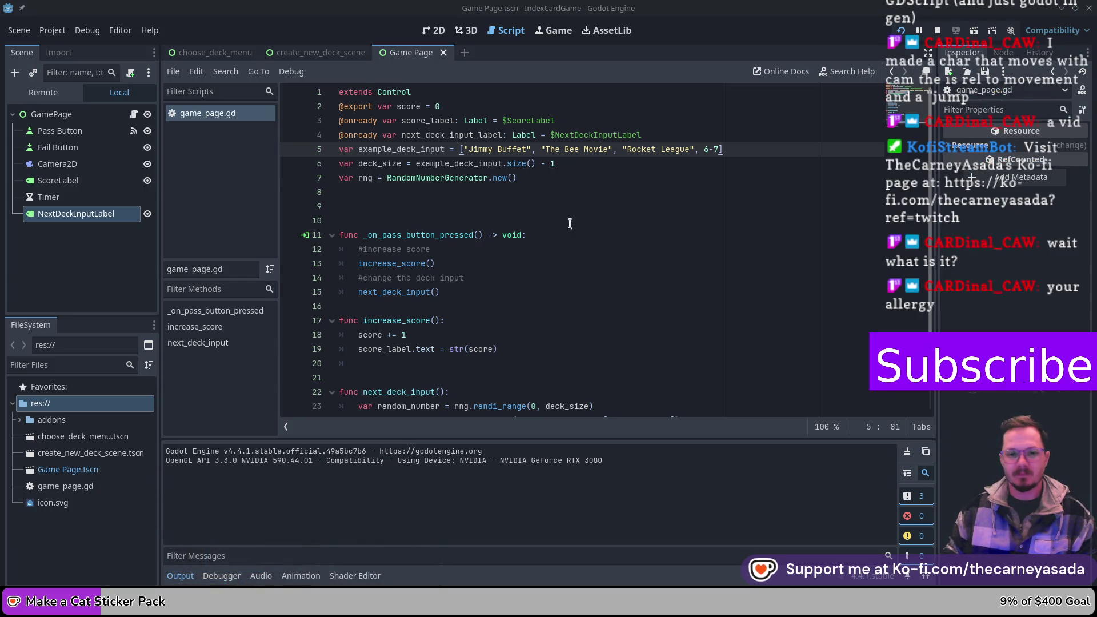
scroll(649, 271, down, 2)
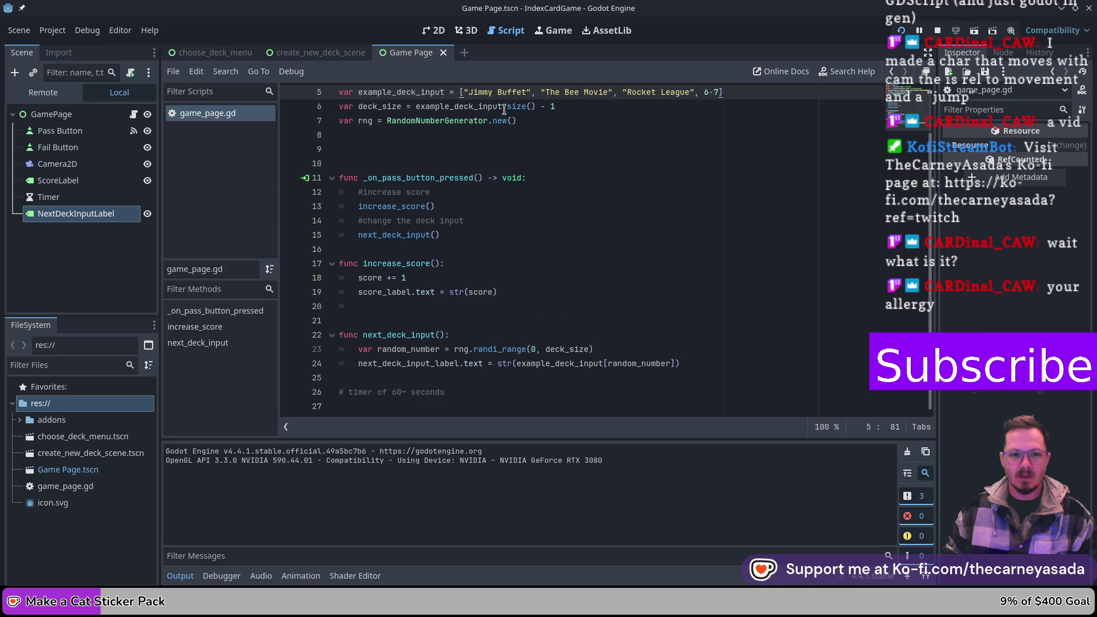
key(F6)
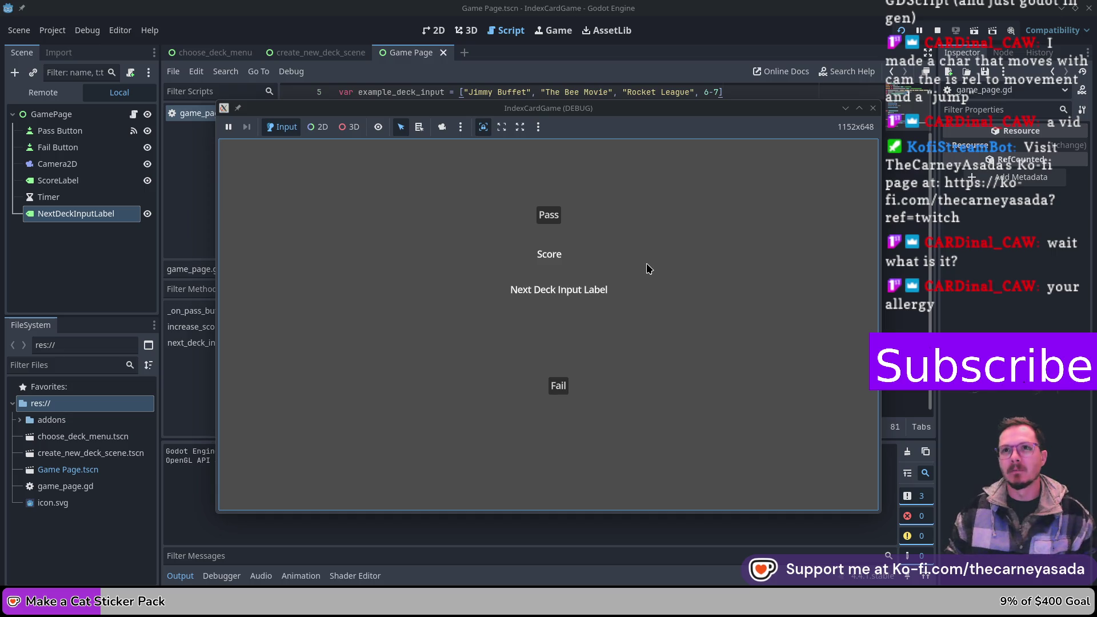
- Press Pass fifteen times, raising the score to 166 while cycling deck entries
click(541, 216)
click(544, 217)
click(548, 218)
click(551, 220)
click(552, 220)
click(552, 220)
click(552, 221)
click(552, 221)
click(553, 222)
click(553, 221)
click(552, 221)
click(552, 221)
click(553, 221)
click(552, 221)
click(552, 221)
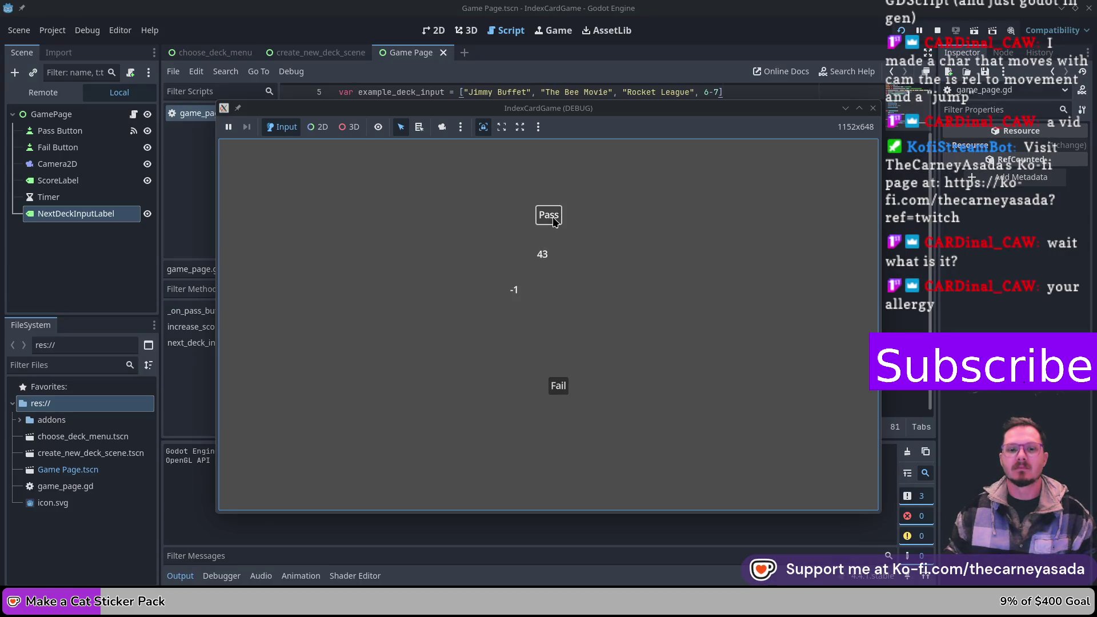
- Move the game window aside to view the script, then close the game
mouse_move(737, 116)
mouse_down()
mouse_move(691, 252)
mouse_move(720, 407)
mouse_move(731, 131)
mouse_move(810, 118)
mouse_up()
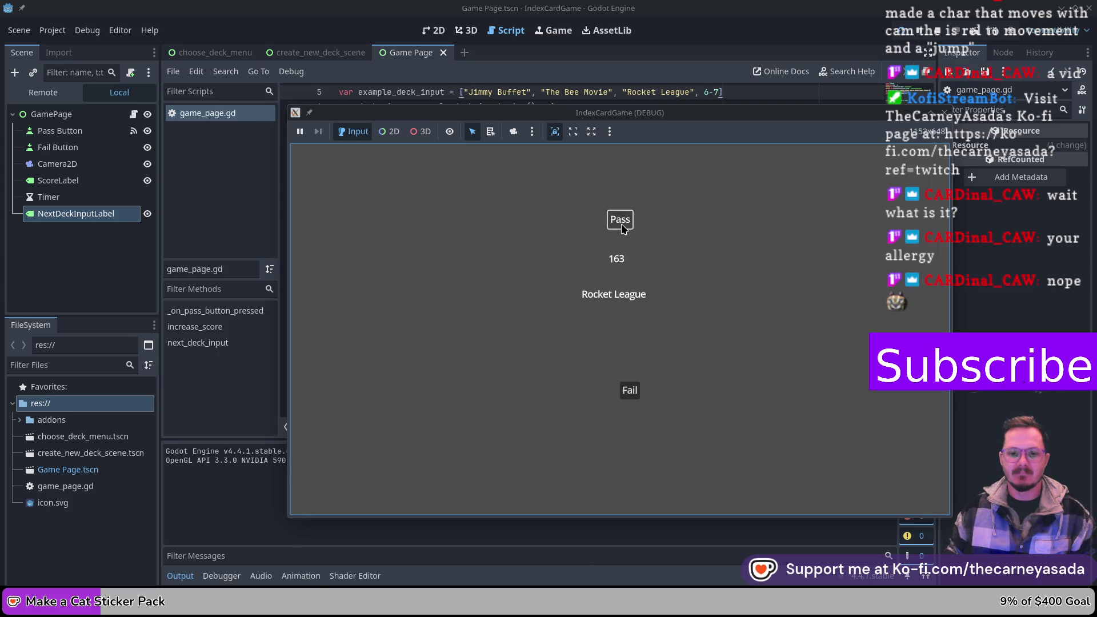
drag(798, 113, 563, 189)
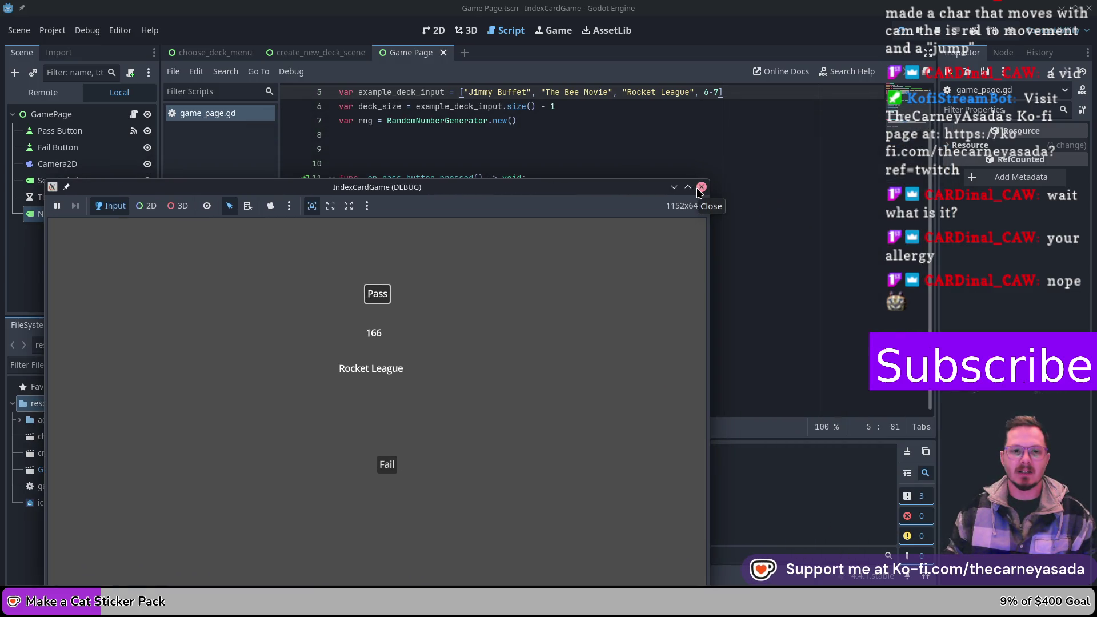
click(703, 188)
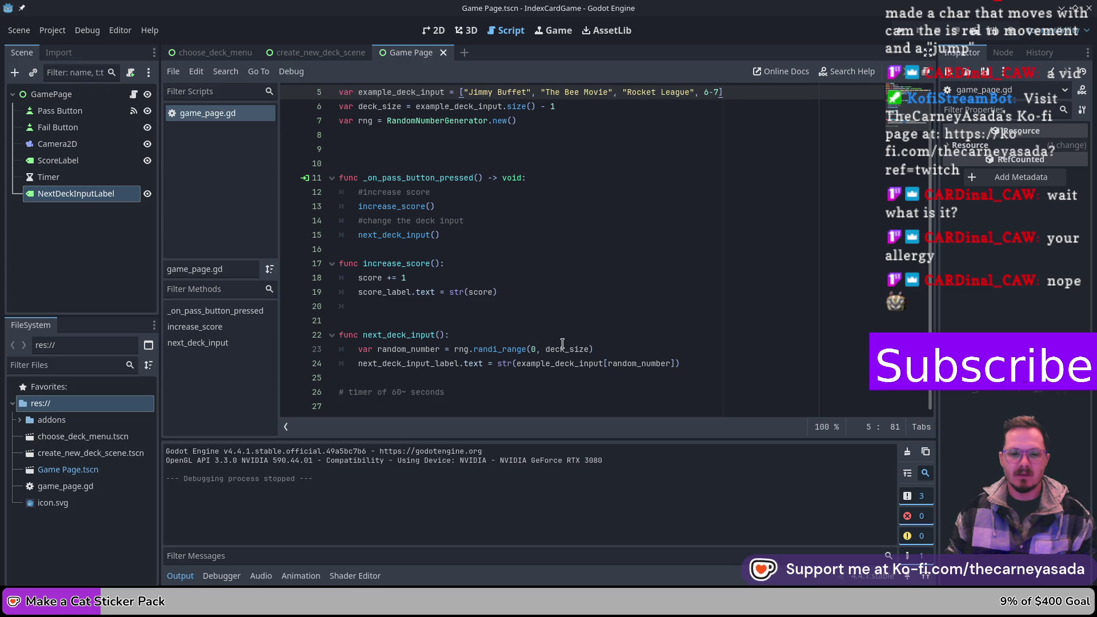
- Move the minus one from deck_size into the randi_range call and save the script
mouse_move(512, 349)
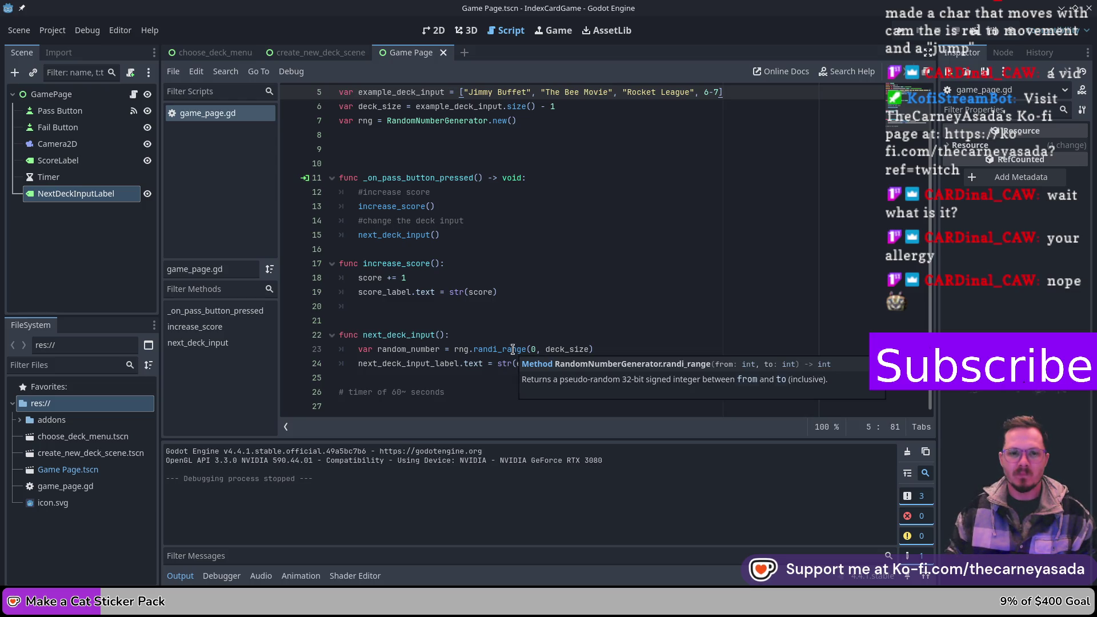
click(462, 334)
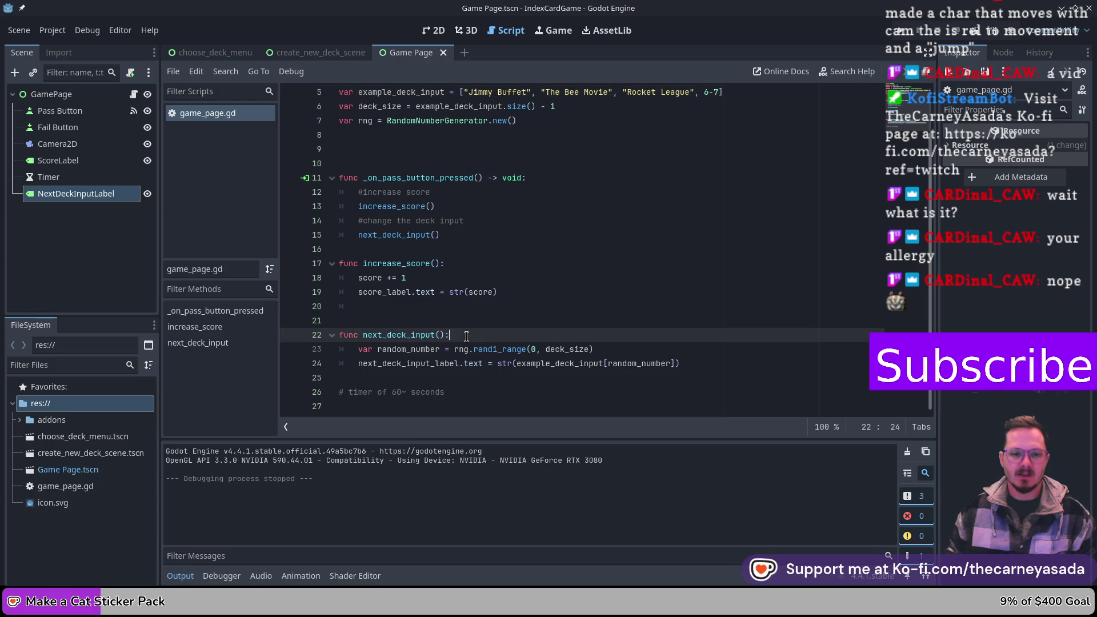
key(Return)
text(print)
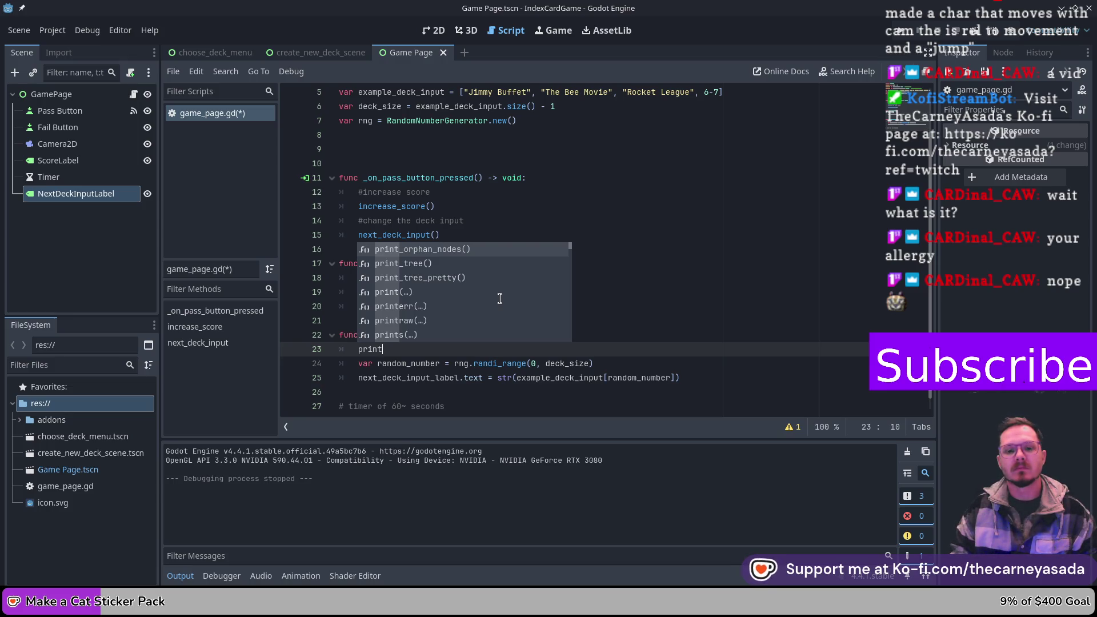
key(BackSpace)
key(BackSpace)
key(BackSpace)
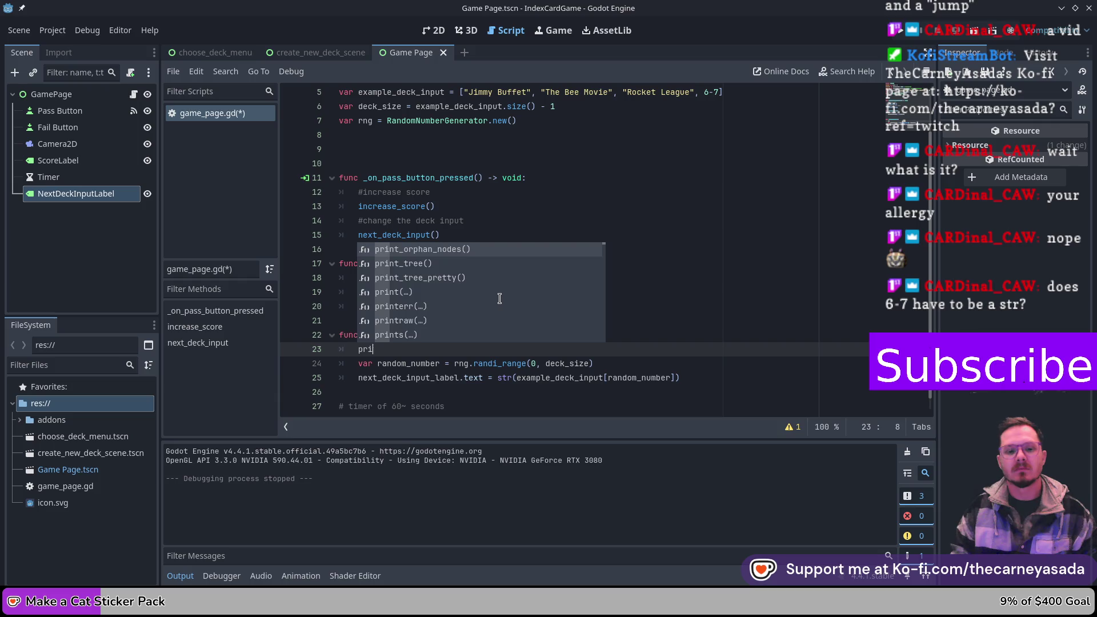
key(BackSpace)
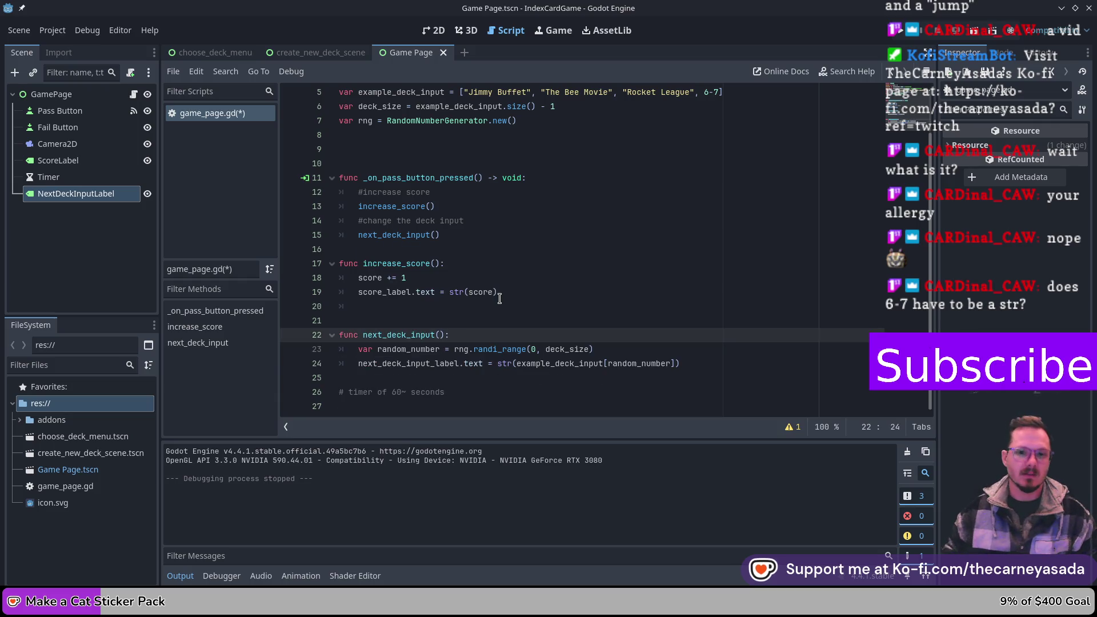
click(560, 100)
key(BackSpace)
key(BackSpace)
key(BackSpace)
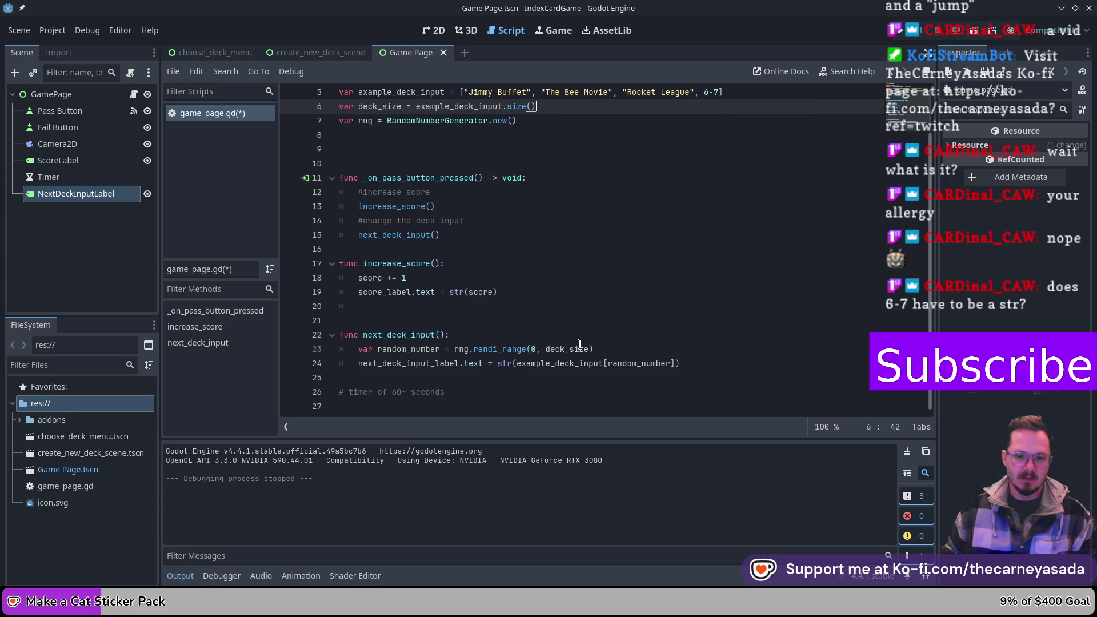
click(603, 350)
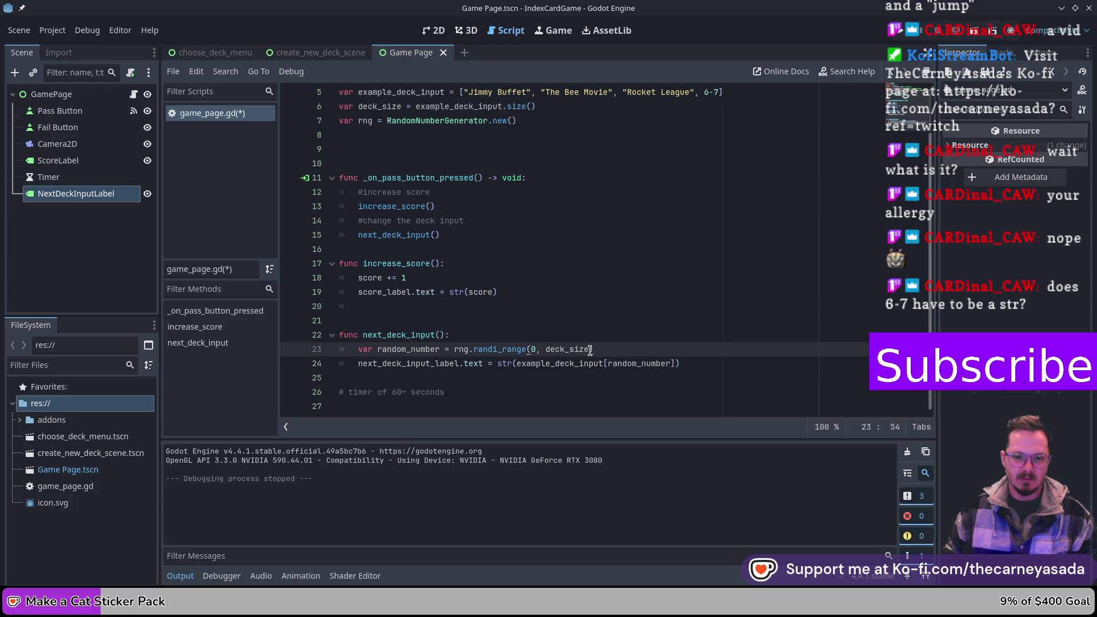
click(591, 348)
text(- 1)
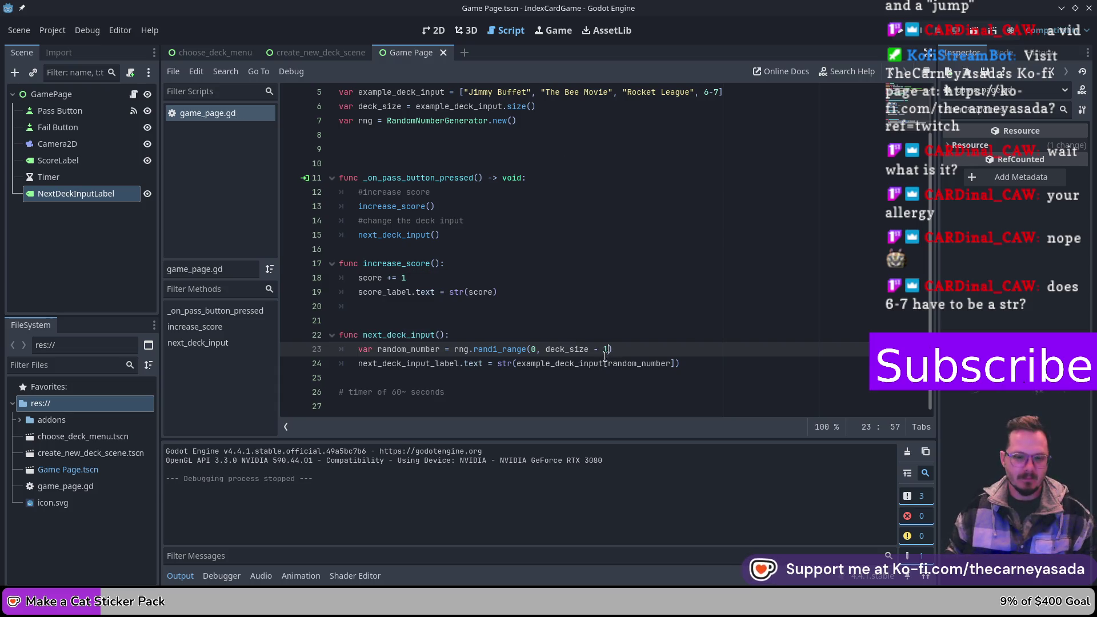
key(ctrl+s)
- Test-run and close the game, check the str() call on line 24, then relaunch
click(898, 34)
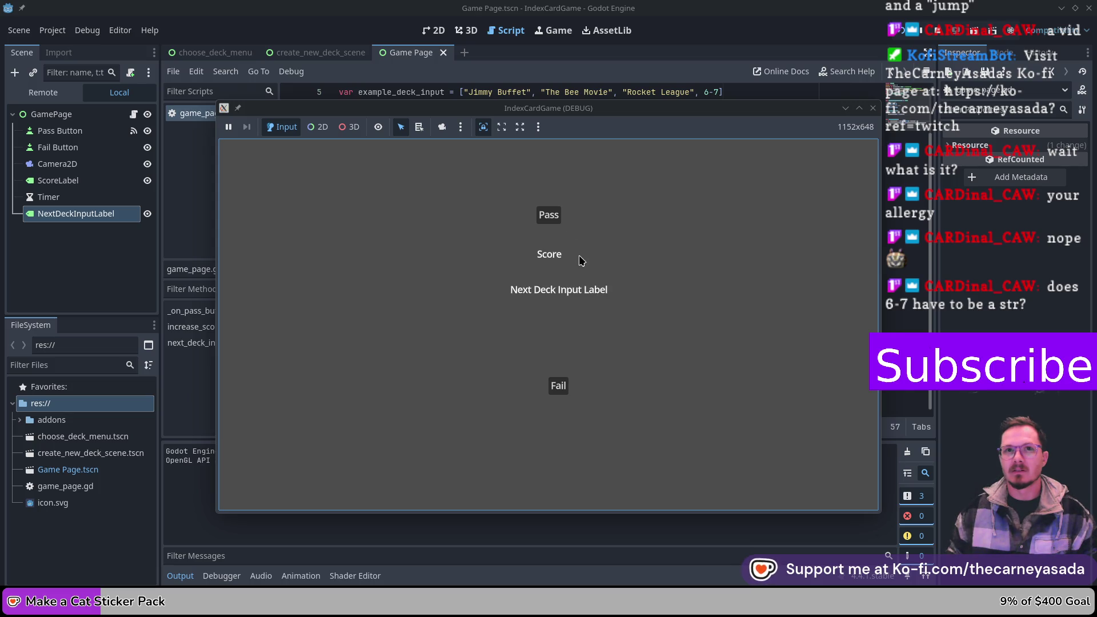
click(873, 109)
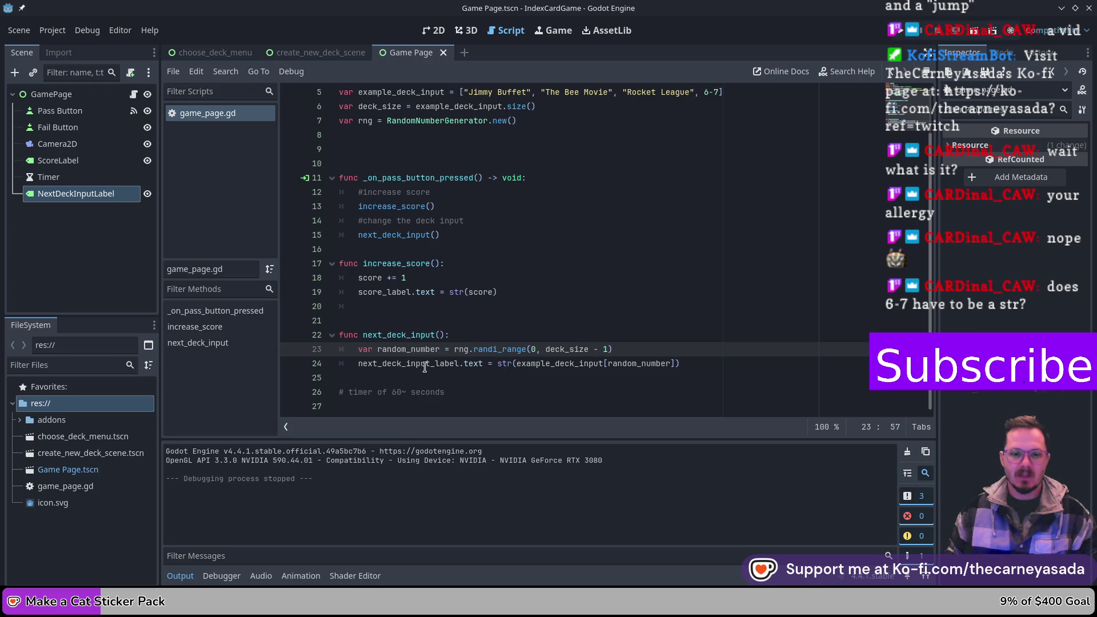
drag(522, 365, 429, 365)
click(503, 365)
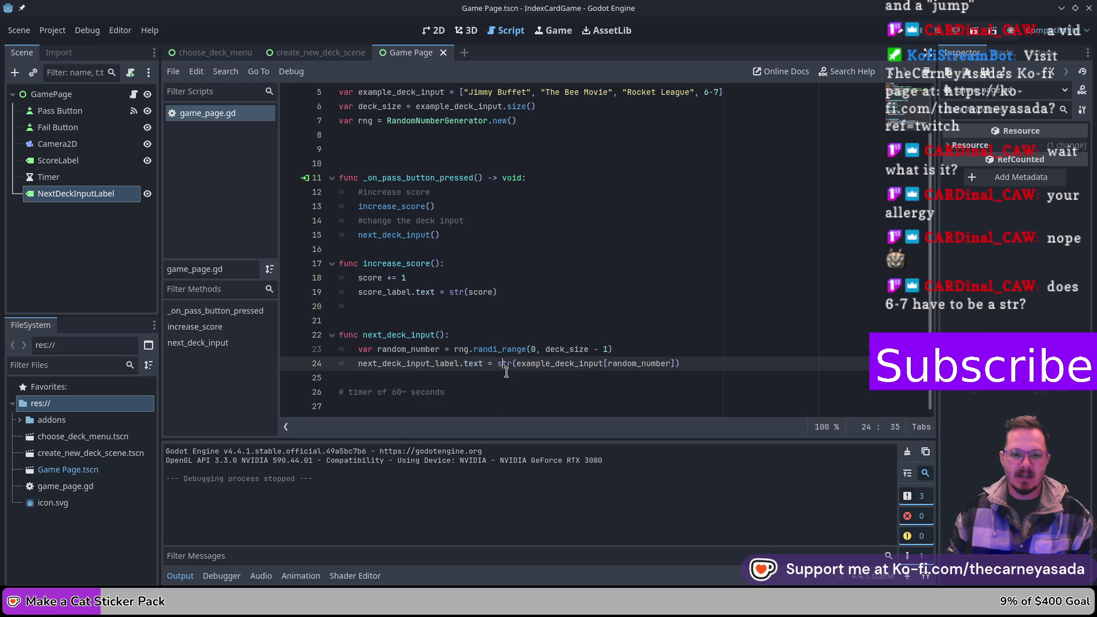
mouse_move(507, 364)
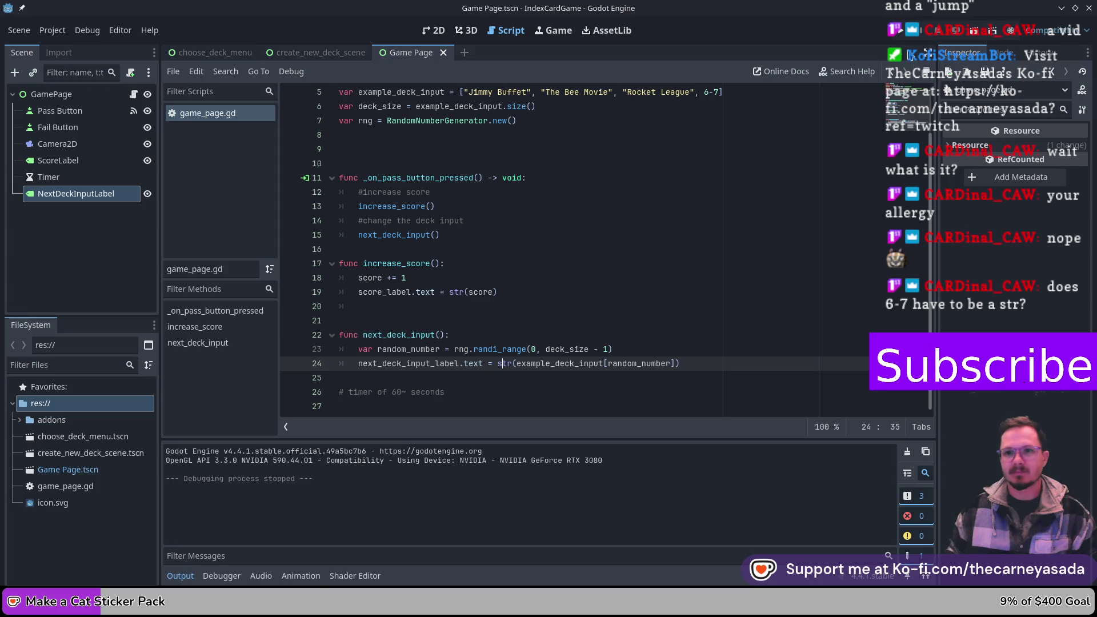
click(905, 30)
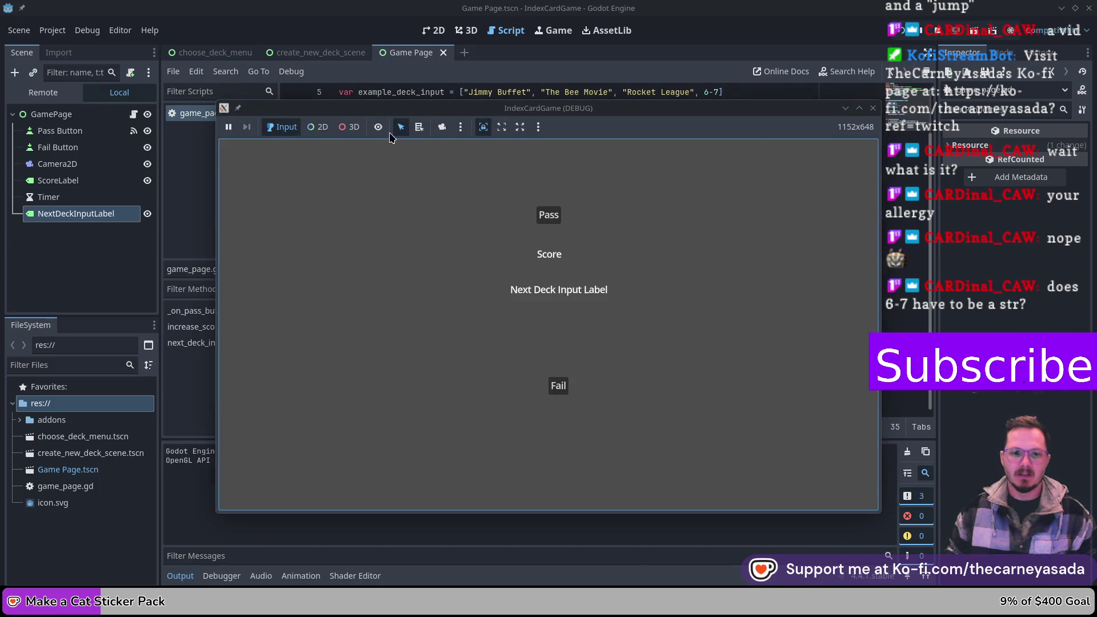
- Press Pass six times to check deck entries, then close the game
click(550, 217)
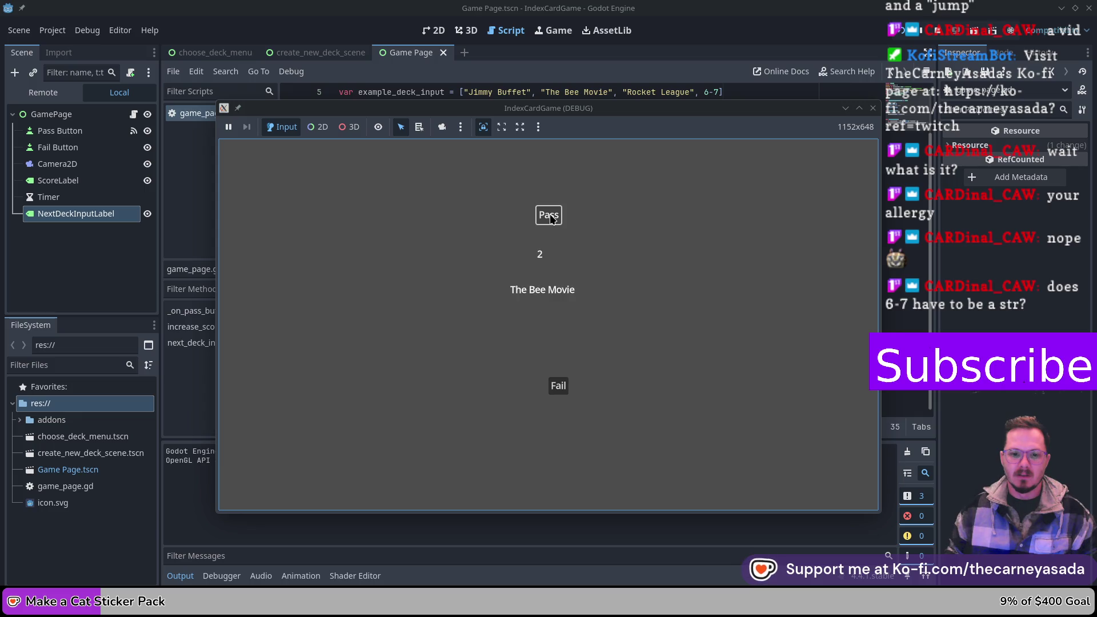
click(551, 219)
click(551, 220)
click(552, 222)
click(552, 222)
click(552, 222)
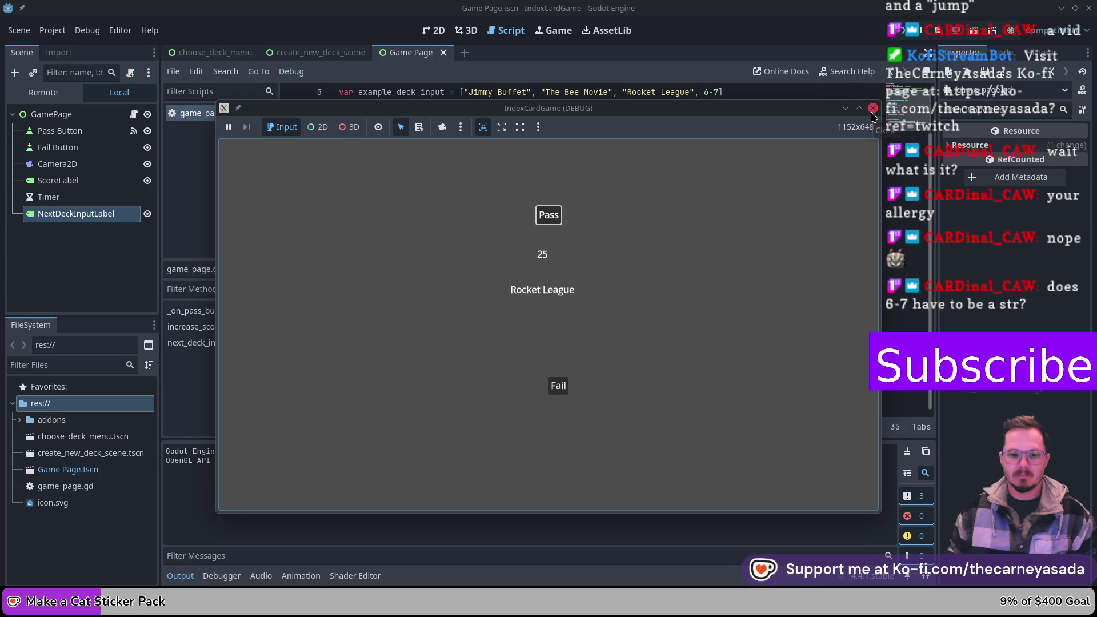
click(872, 110)
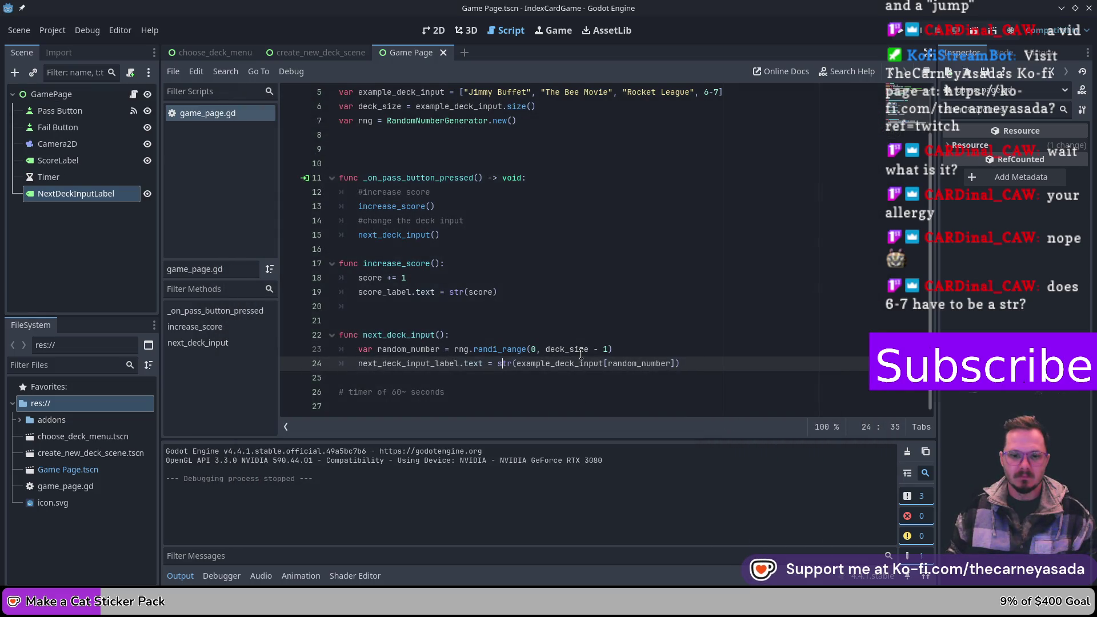
- Add print(deck_size) on a new line below the randi_range line
click(650, 349)
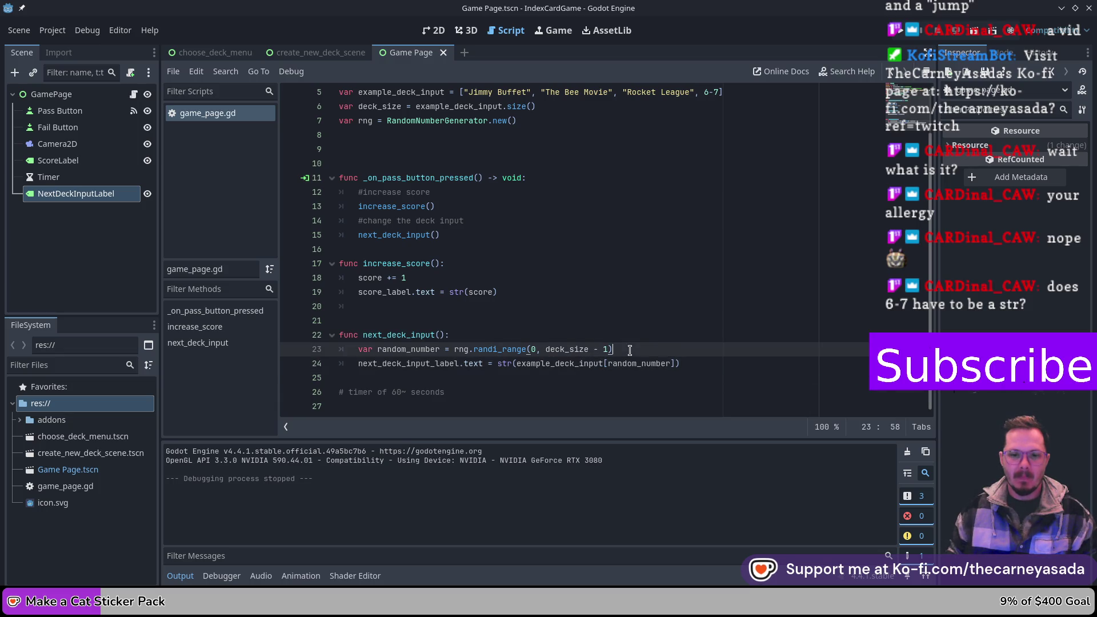
key(Return)
text(print(d)
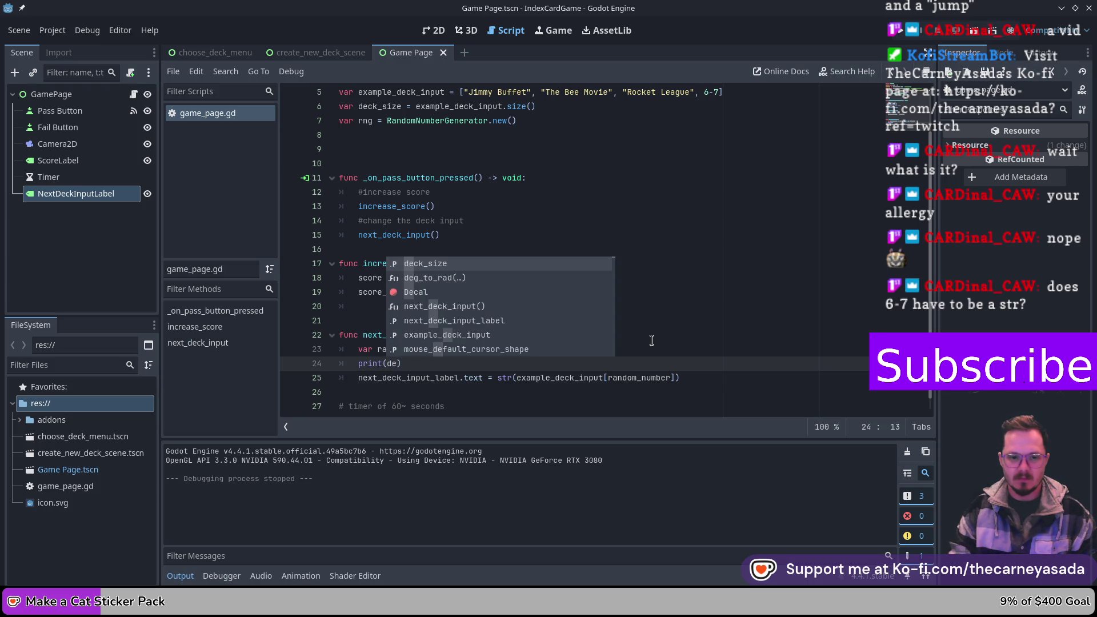
key(BackSpace)
text(eck)
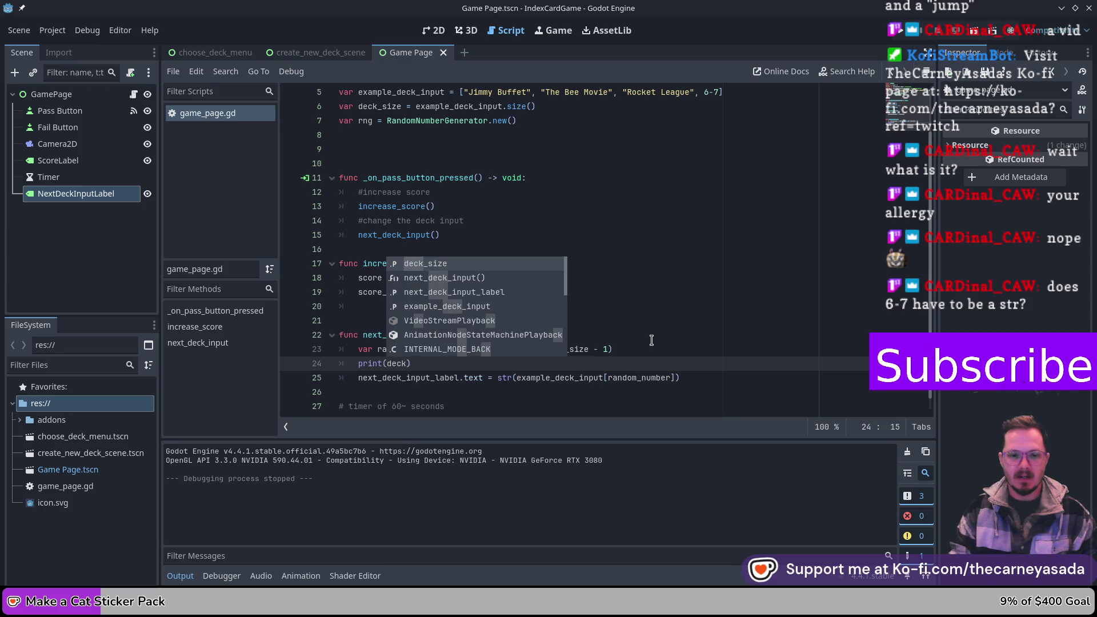
key(Return)
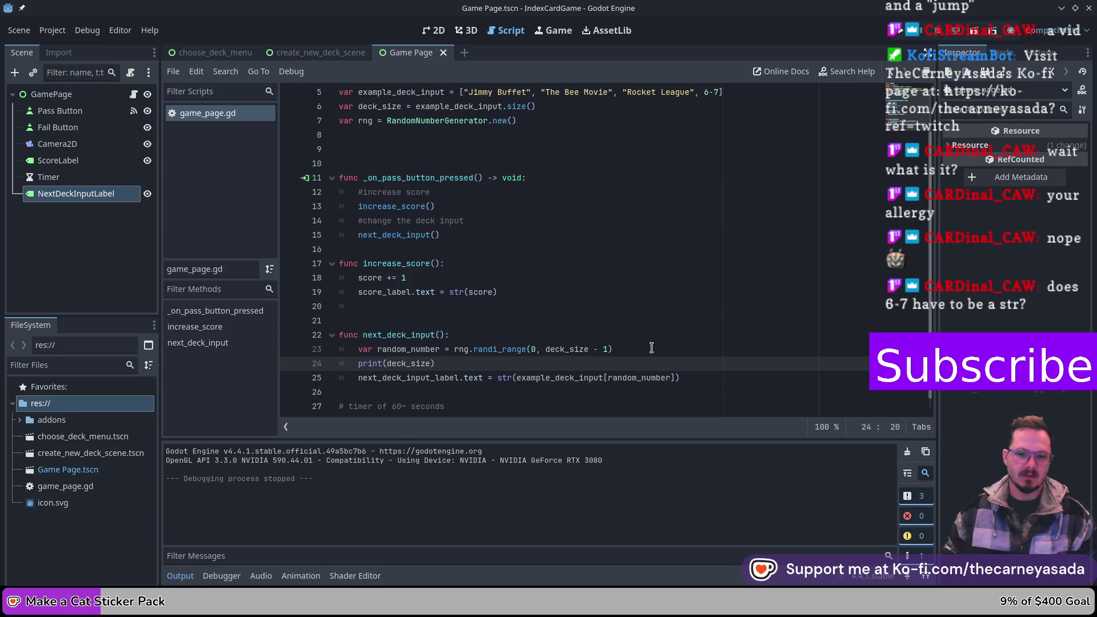
click(611, 349)
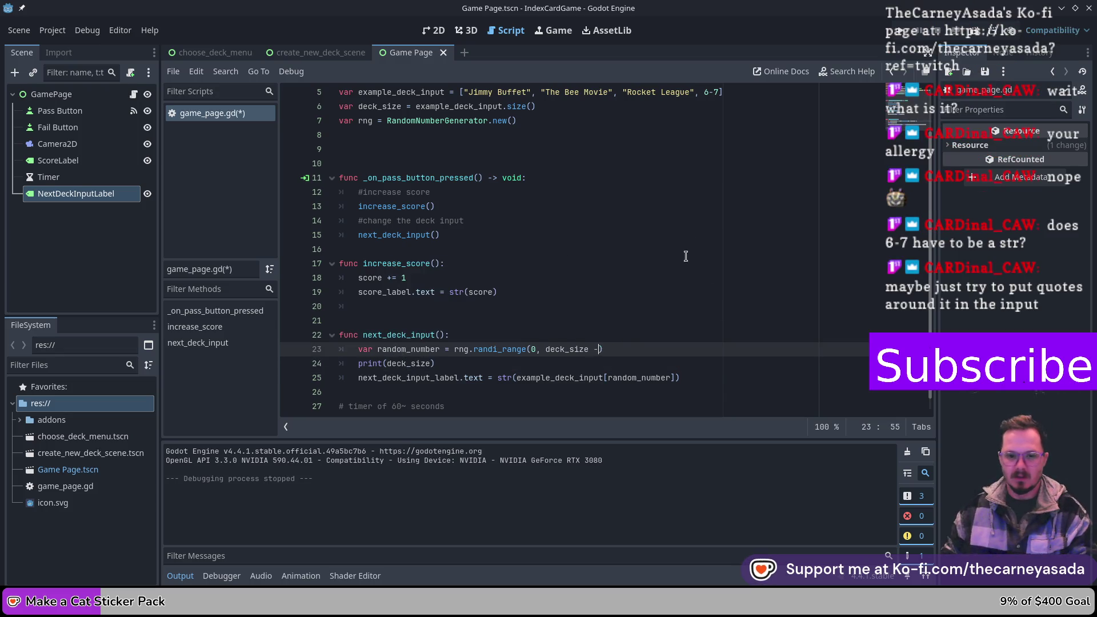
- Put the minus one back on the deck_size line 6 and run the game with F6
scroll(641, 308, up, 2)
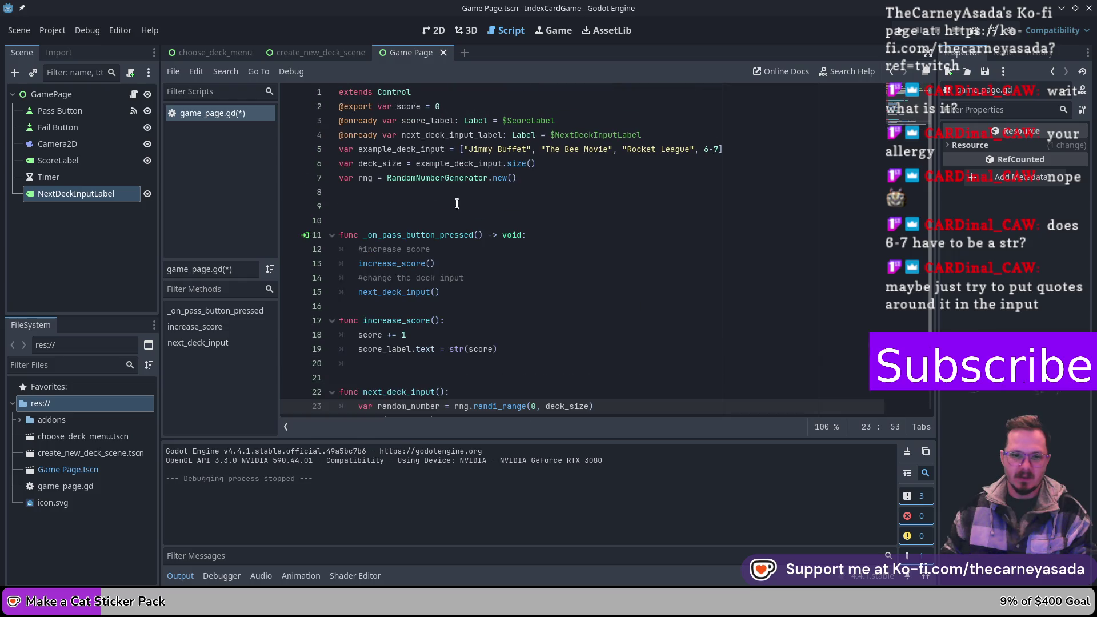
click(572, 163)
text(- 1)
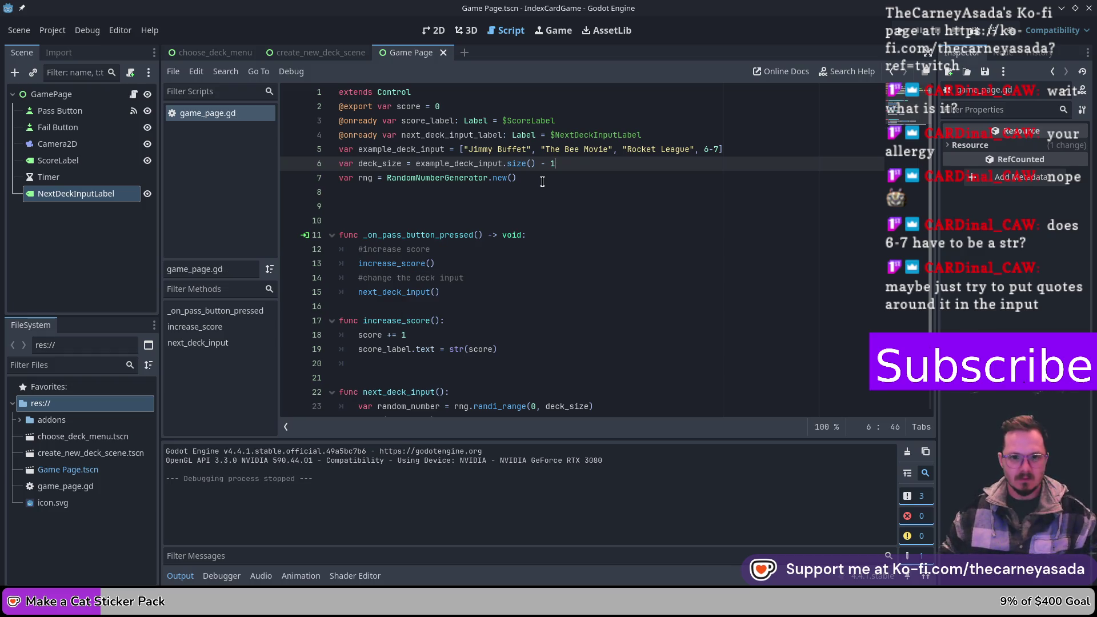
scroll(542, 182, down, 3)
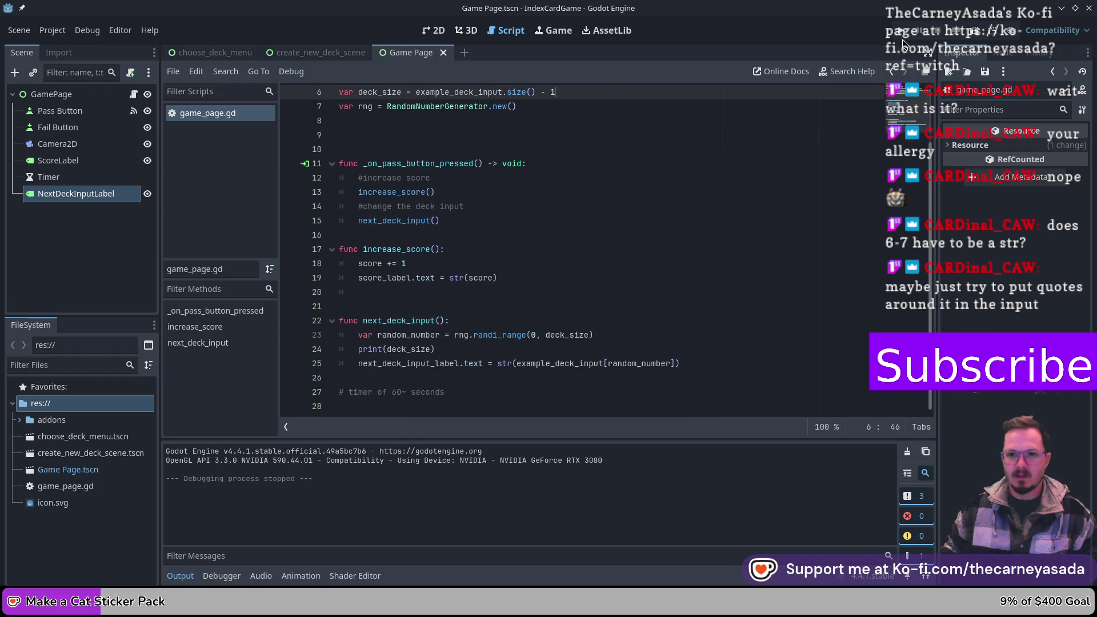
key(F6)
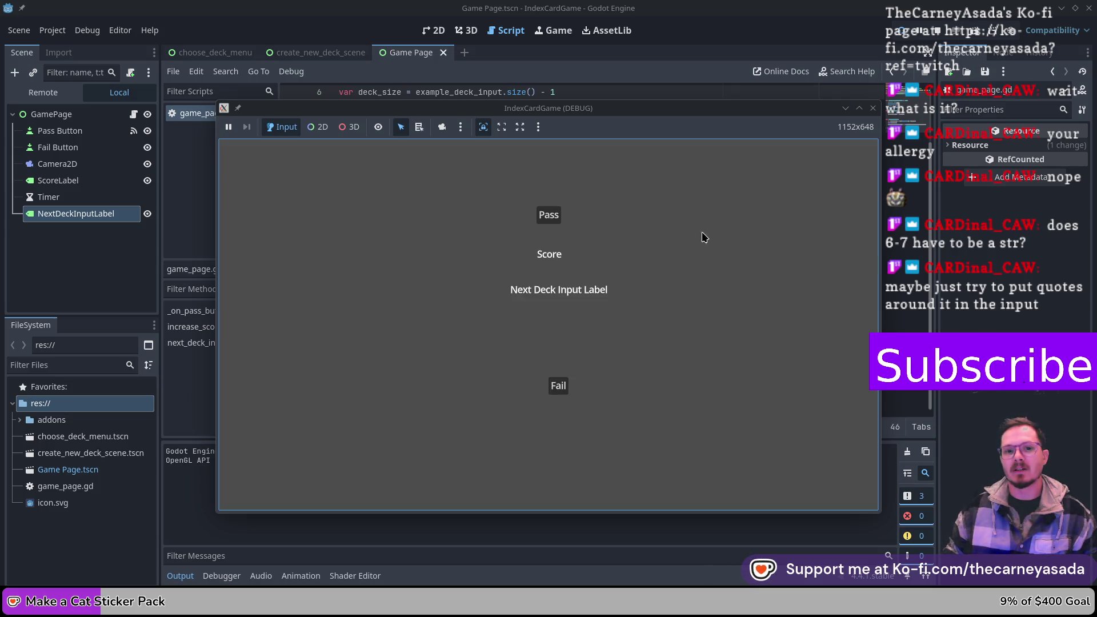
- Press Pass eleven times to cycle through deck entries, then close the game
click(554, 220)
click(556, 218)
click(555, 218)
click(555, 219)
click(556, 218)
click(555, 218)
click(555, 218)
click(556, 218)
click(556, 218)
click(556, 218)
click(556, 218)
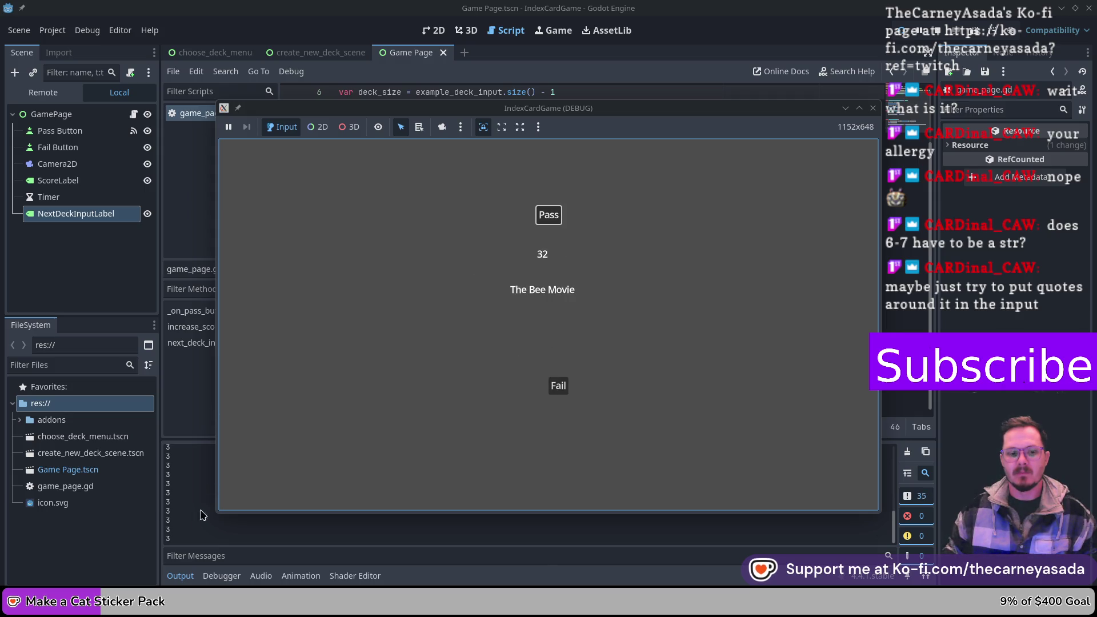
click(872, 108)
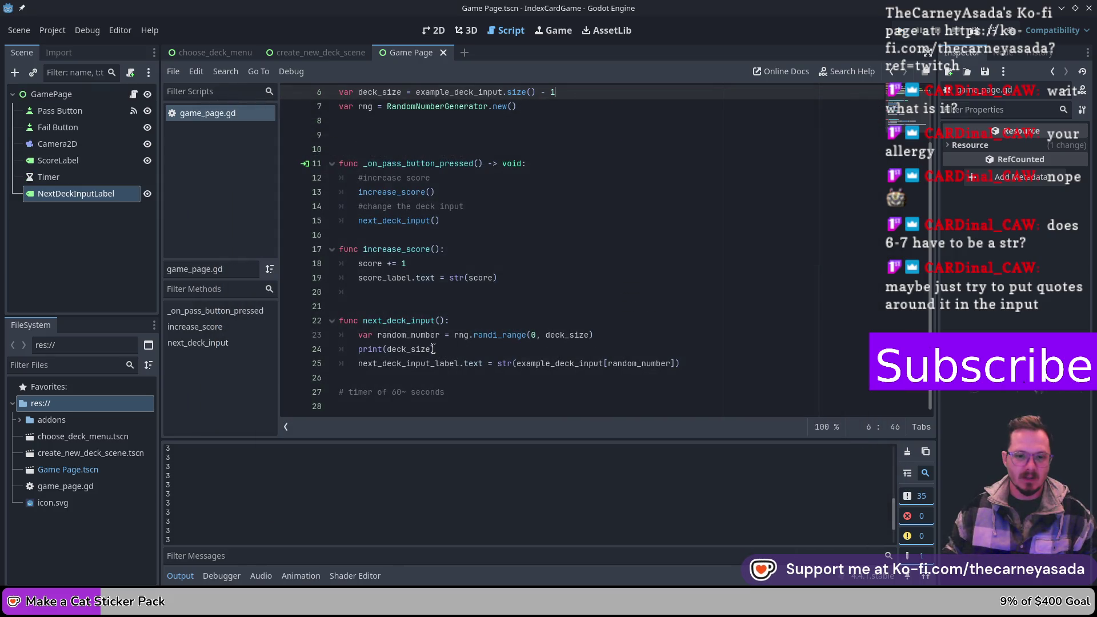
- Replace deck_size with random_number in the print call and relaunch the game
drag(432, 349, 386, 350)
text(random)
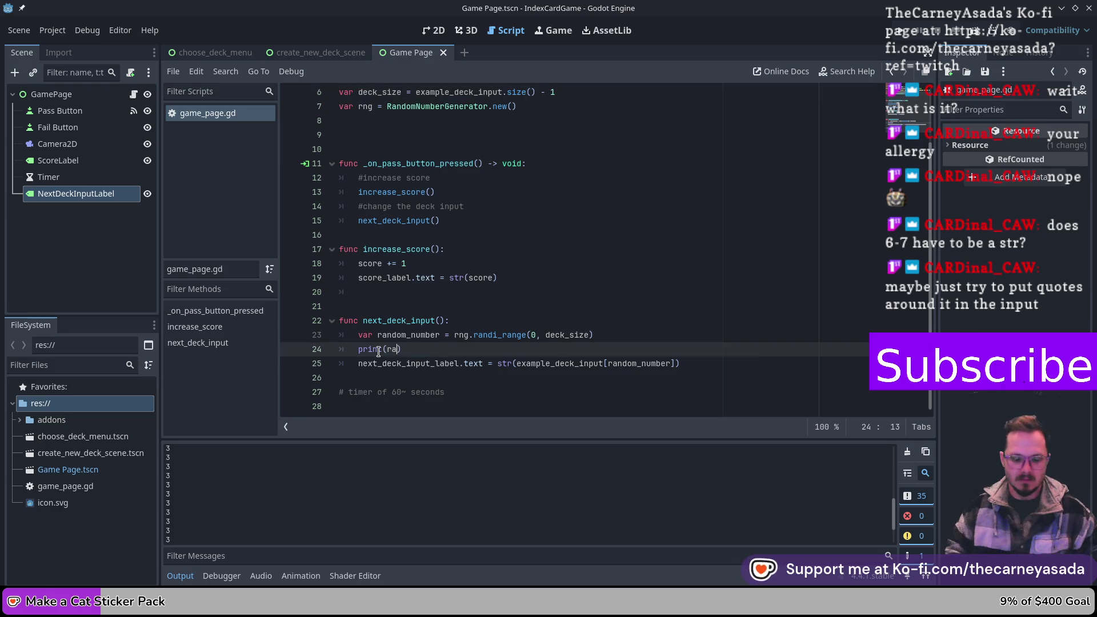
key(Return)
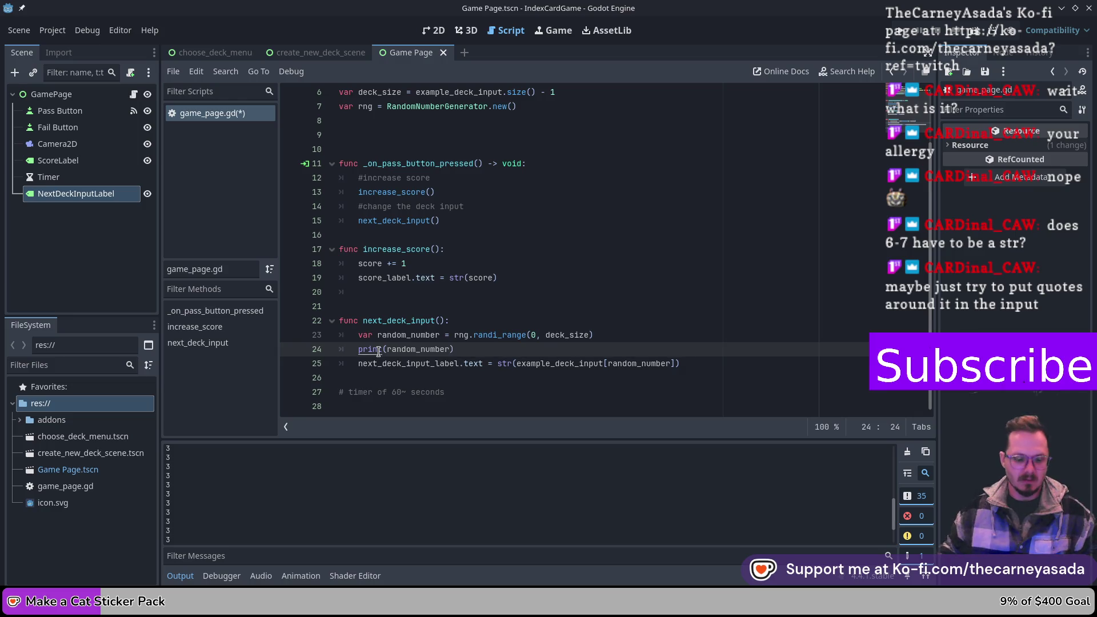
click(905, 36)
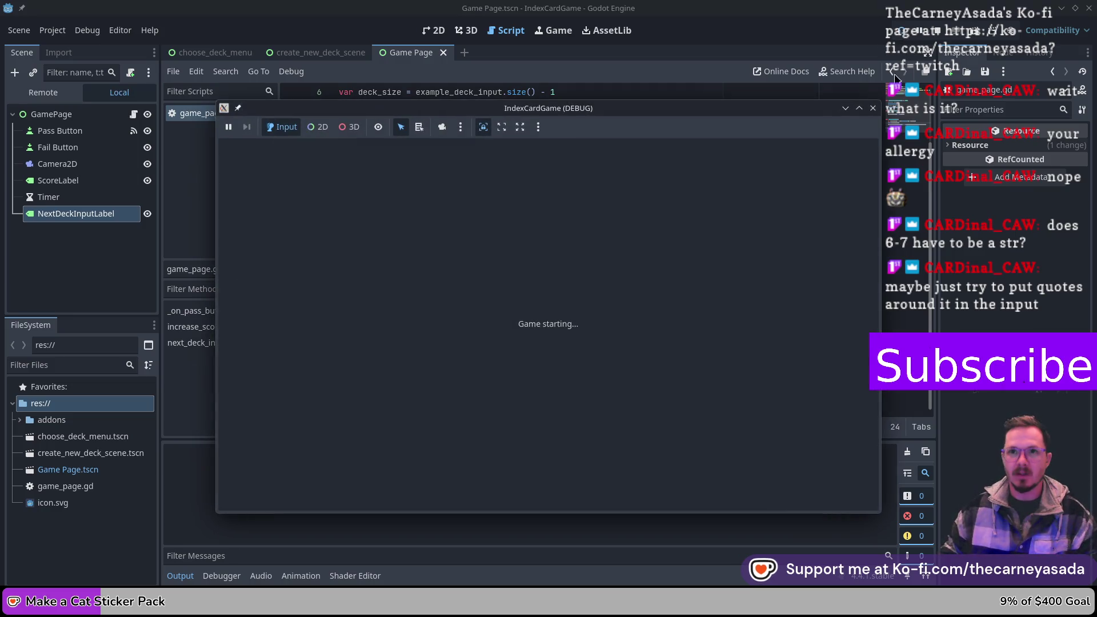
- Press Pass five times, move the game window right, and close it
click(555, 220)
click(553, 219)
click(553, 219)
click(553, 218)
click(552, 218)
click(552, 218)
click(552, 220)
click(553, 220)
click(552, 220)
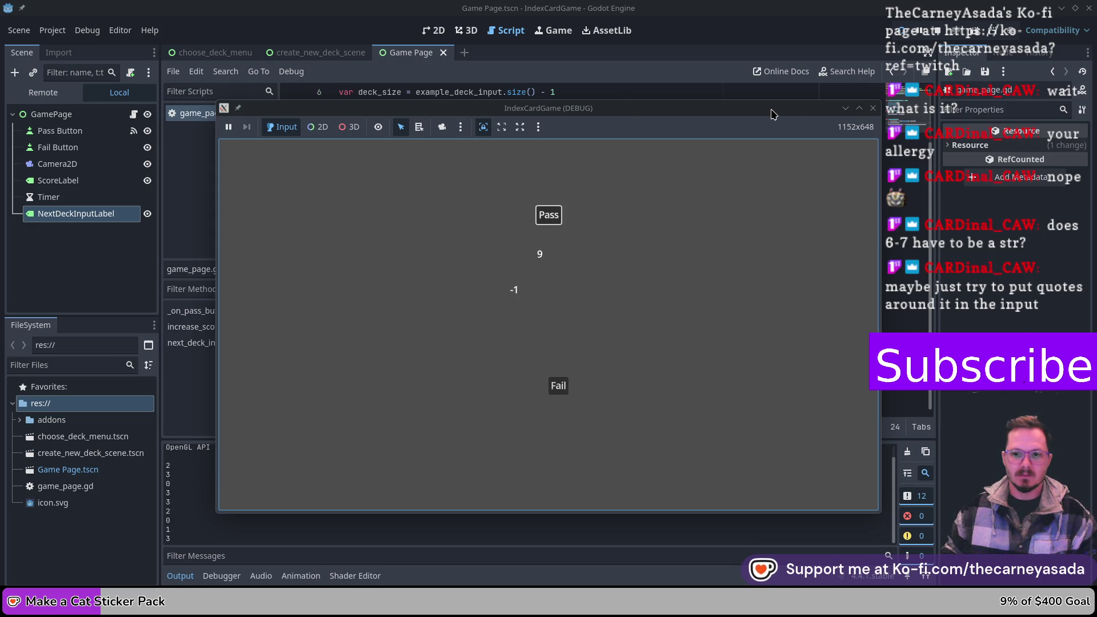
drag(772, 111, 890, 102)
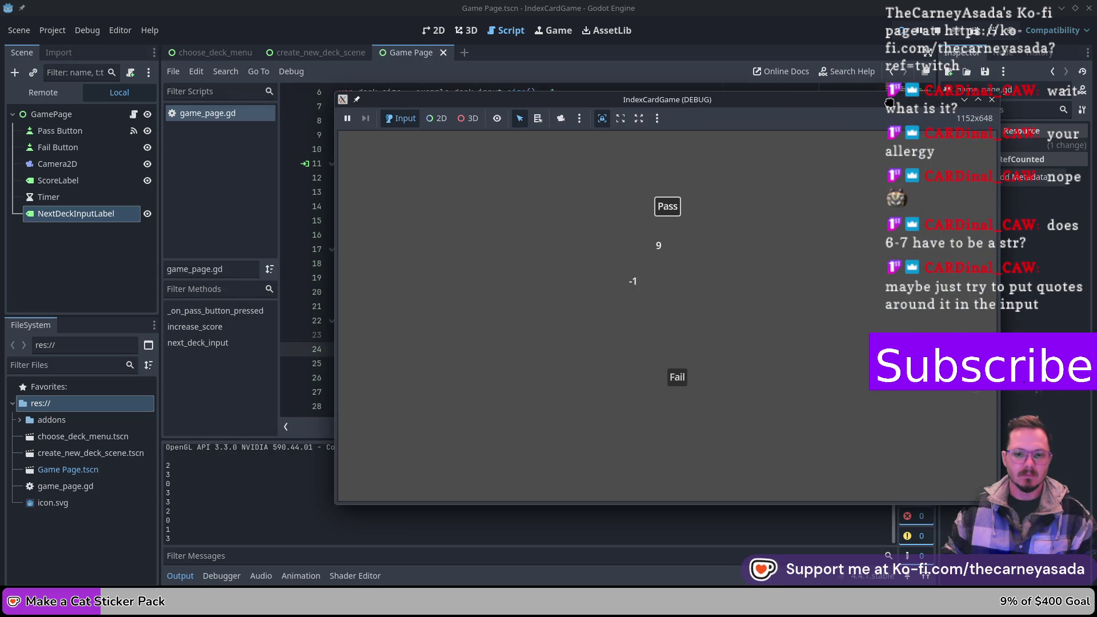
click(992, 99)
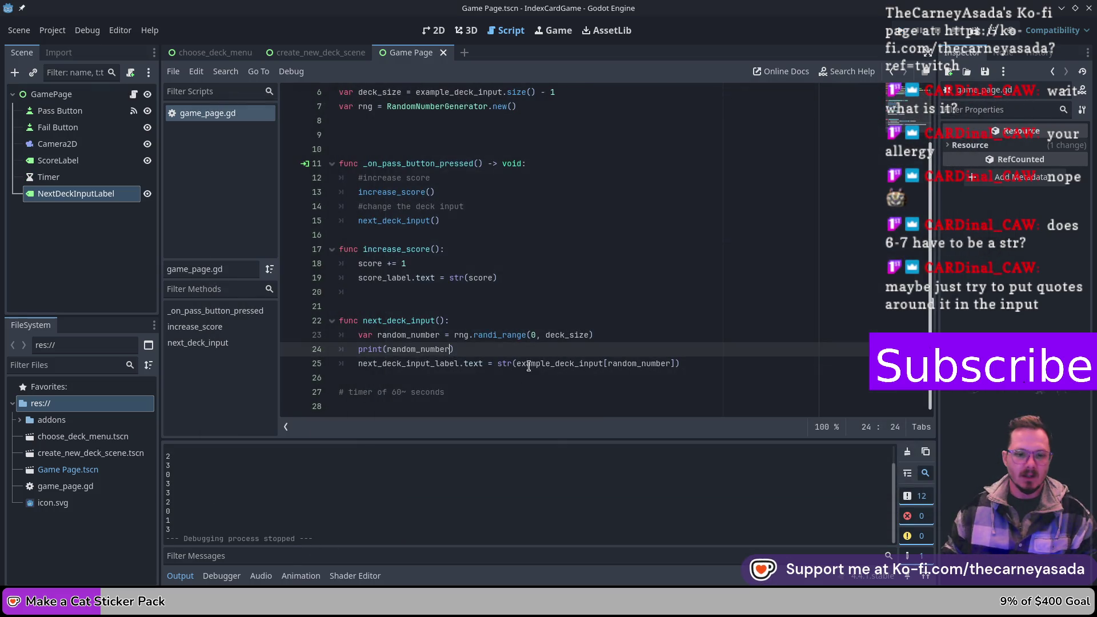
- Extend the print to print(random_number, example_deck_input[random_number]), save, and run with F5
click(487, 351)
key(Return)
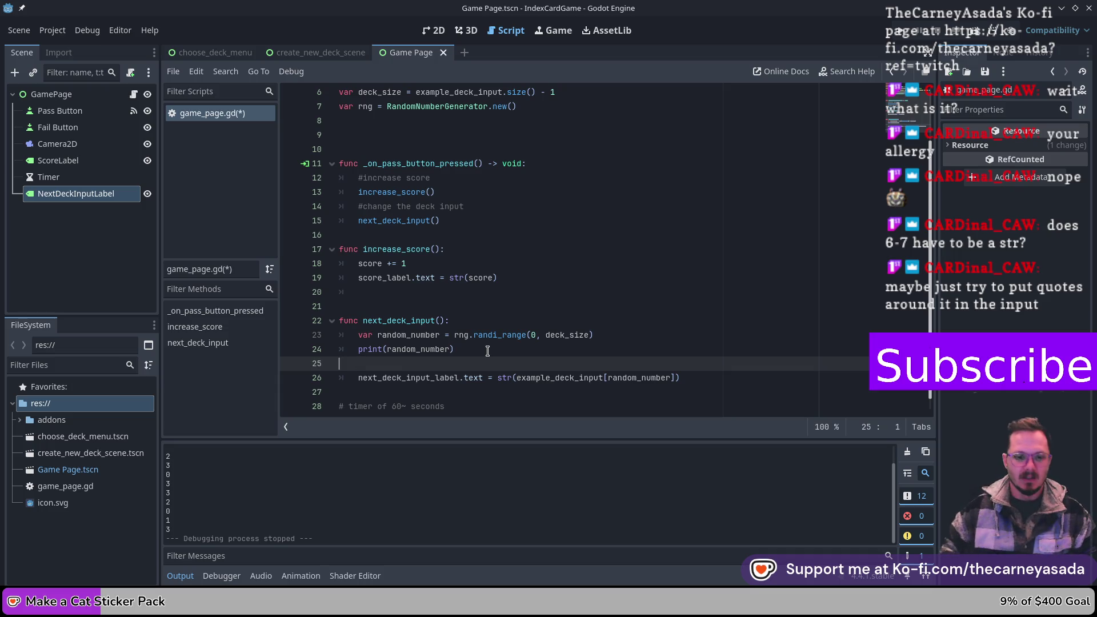
key(BackSpace)
text(, examp)
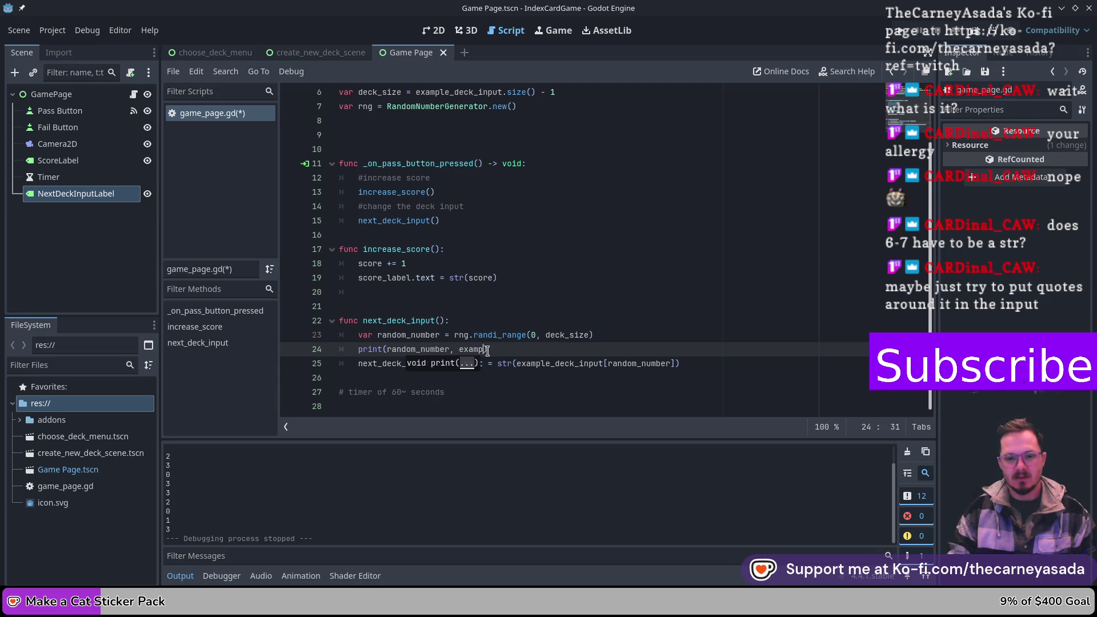
key(BackSpace)
key(BackSpace)
key(BackSpace)
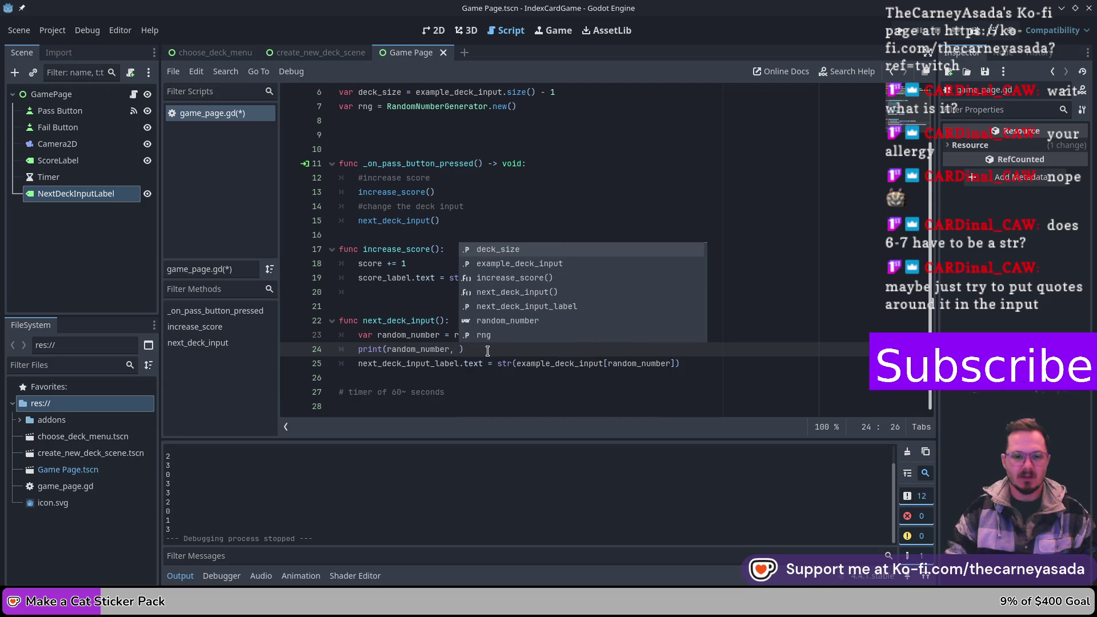
drag(517, 364, 671, 357)
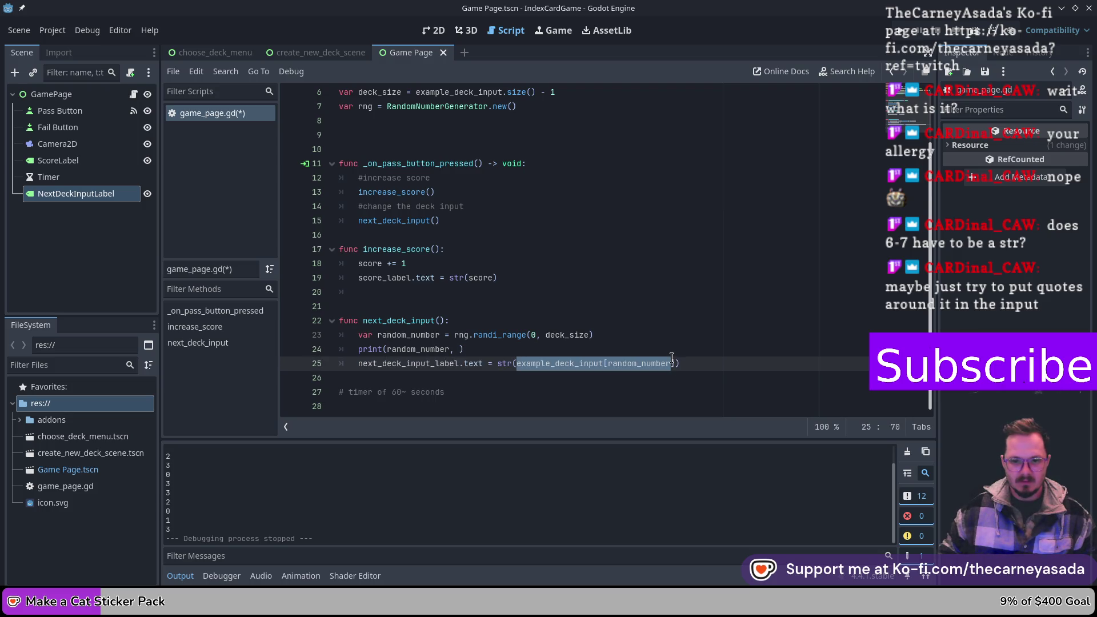
key(ctrl+c)
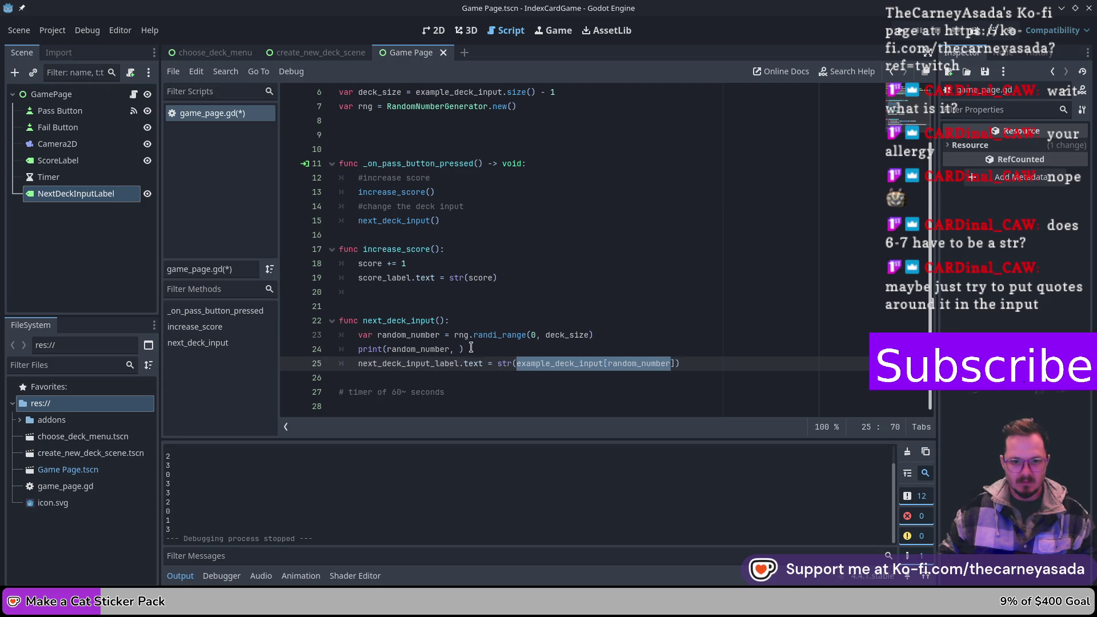
click(459, 349)
key(ctrl+v)
text(])
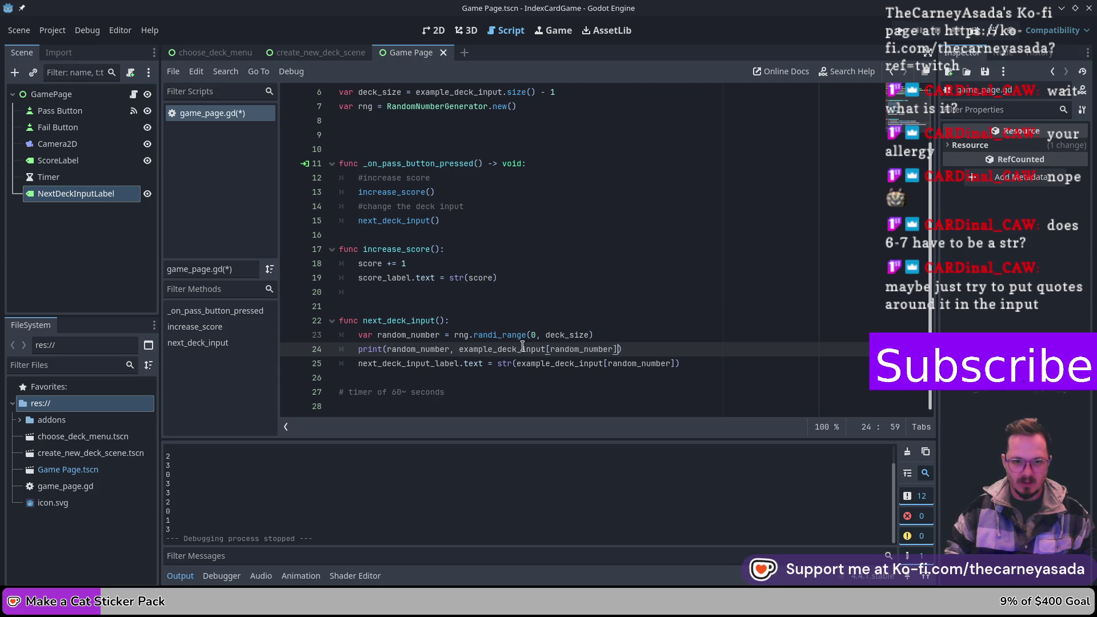
key(ctrl+s)
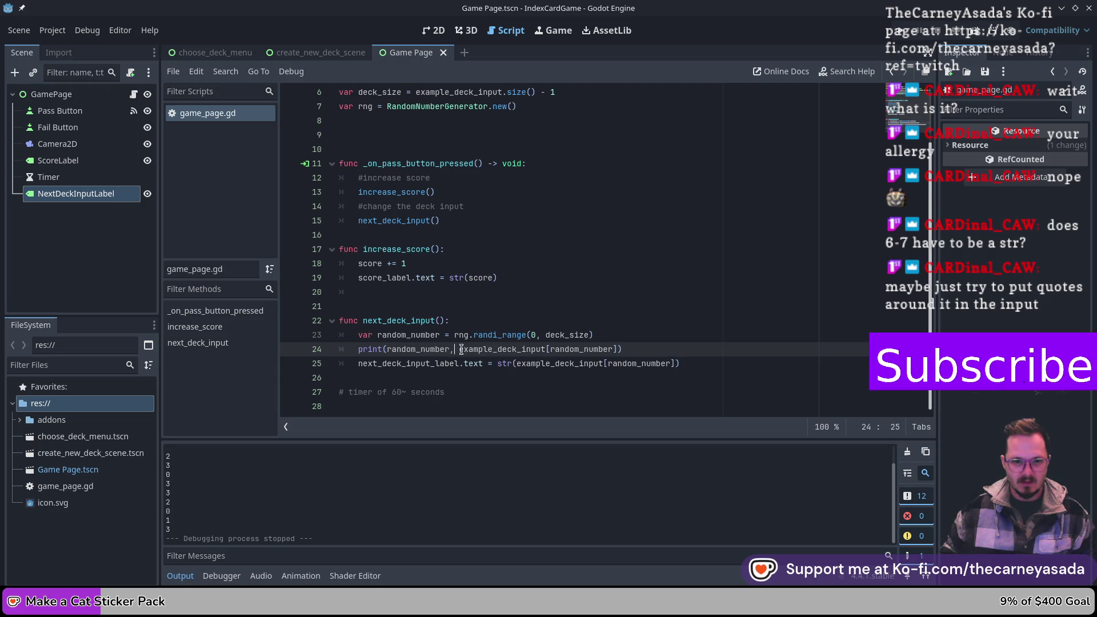
key(F5)
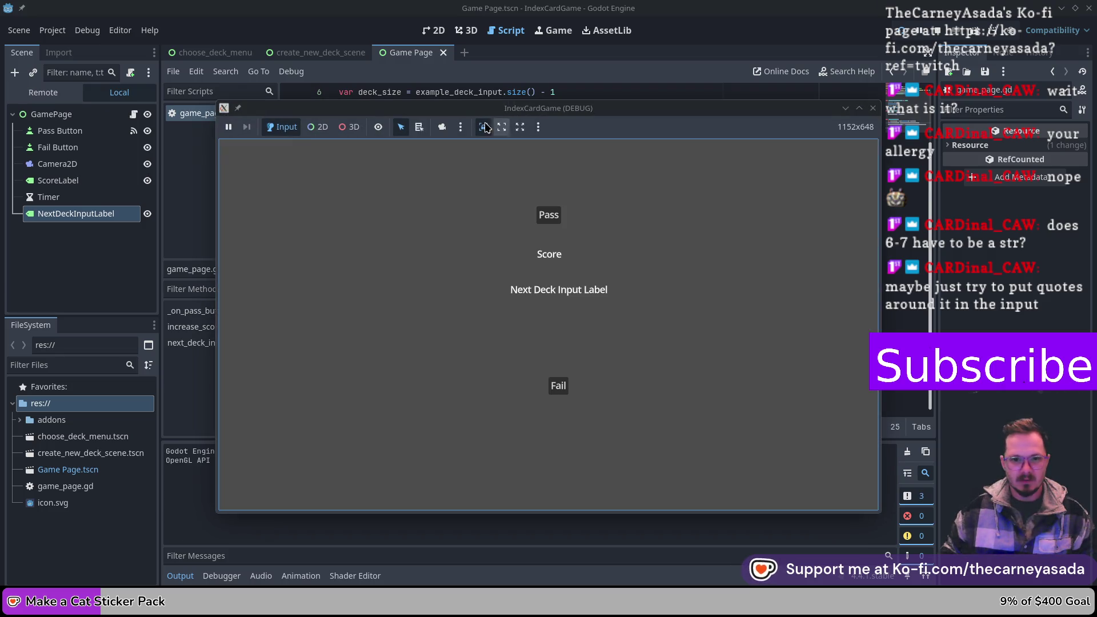
- Press Pass six times until the drawn deck entry reads -1
click(555, 215)
drag(640, 111, 818, 86)
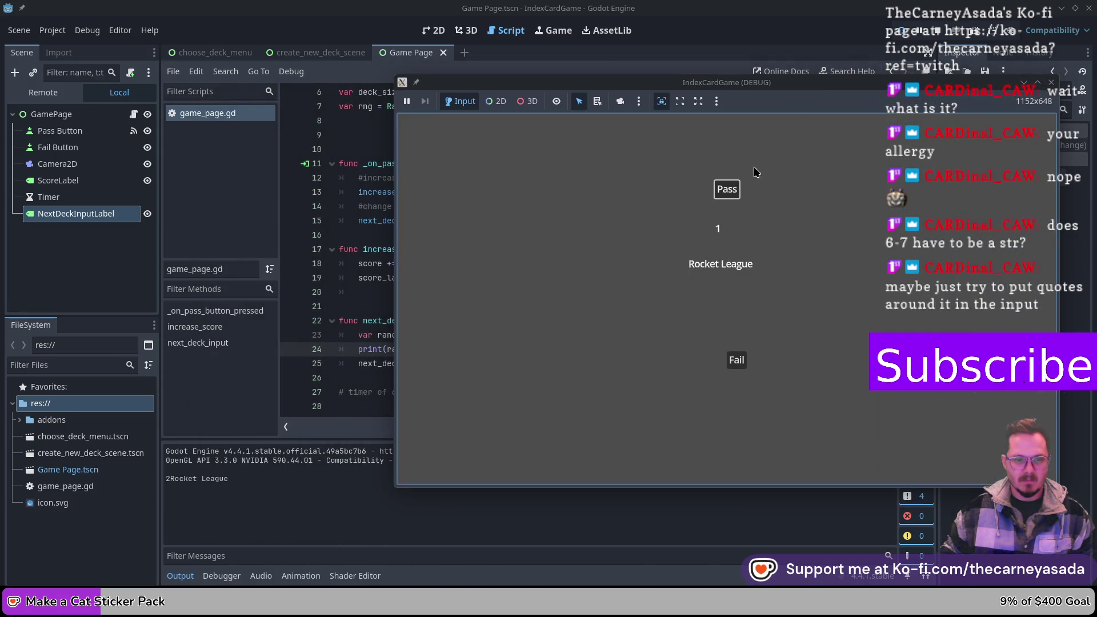
click(728, 193)
click(728, 193)
click(728, 193)
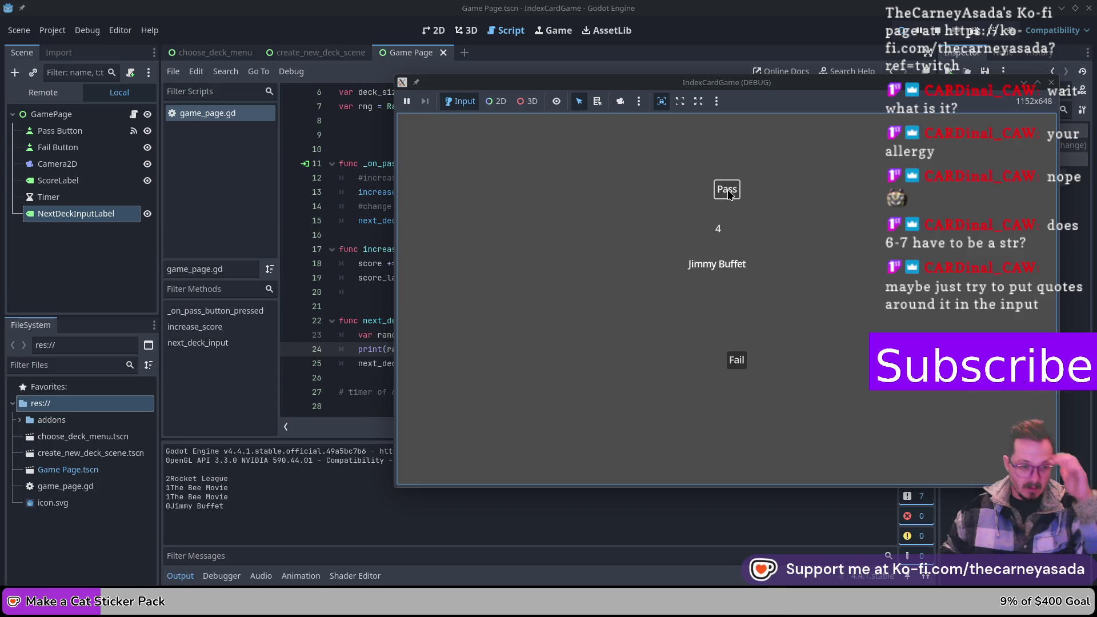
click(728, 193)
click(728, 193)
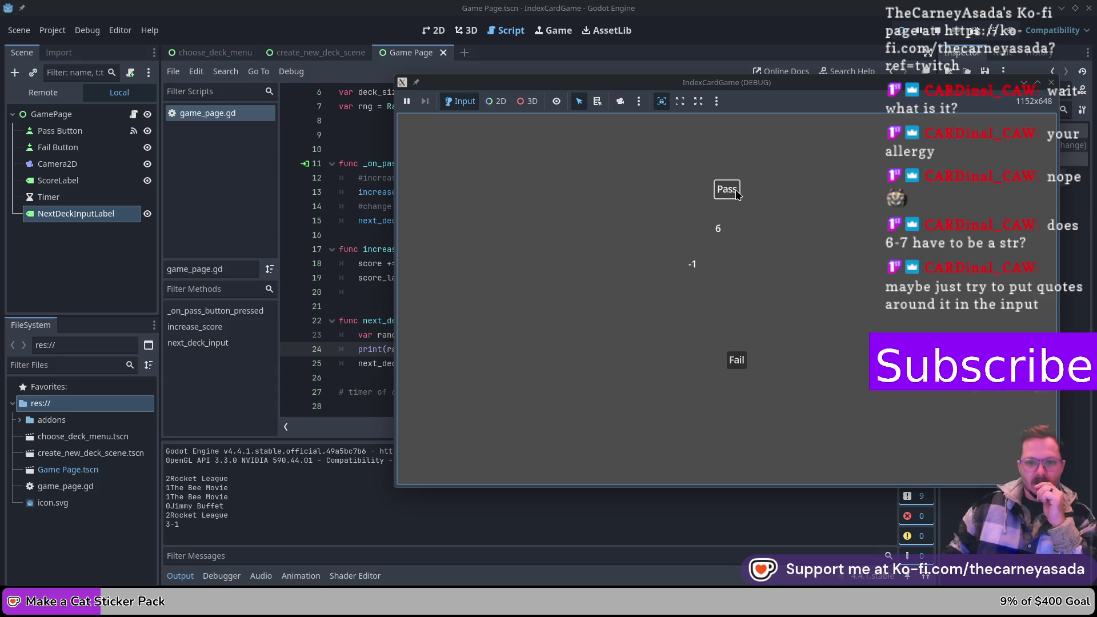
- Move the game window to read the output, close the game, and return to line 4
mouse_move(862, 87)
mouse_down()
mouse_move(773, 210)
mouse_move(915, 178)
mouse_move(917, 191)
mouse_up()
scroll(330, 393, up, 2)
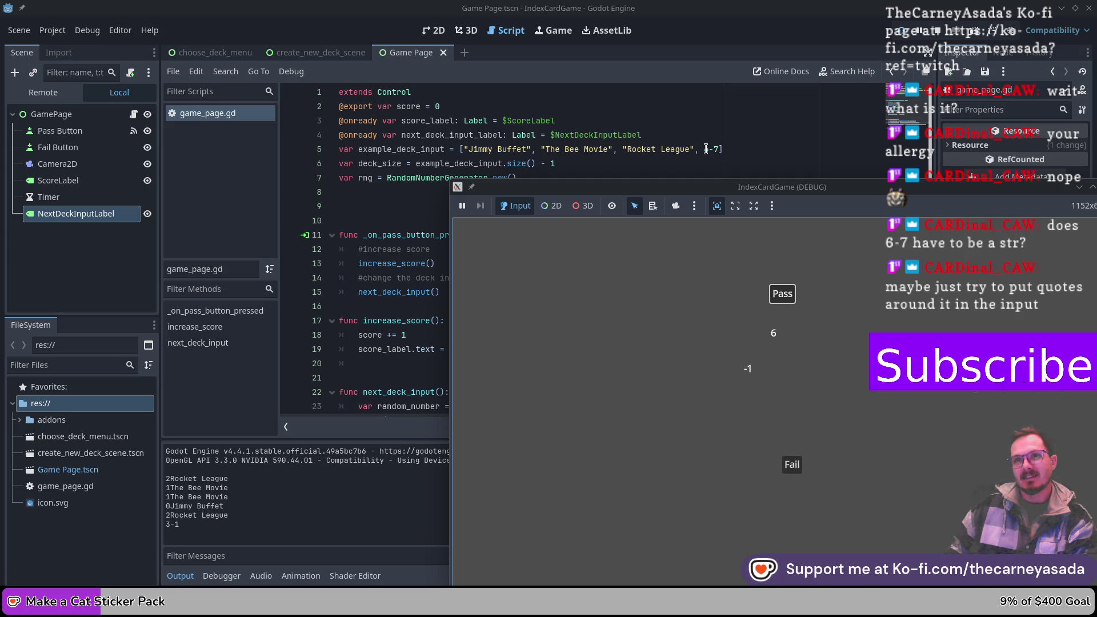
mouse_move(935, 189)
mouse_down()
mouse_move(498, 141)
mouse_move(883, 128)
mouse_move(749, 78)
mouse_move(586, 125)
mouse_move(645, 118)
mouse_move(632, 126)
mouse_up()
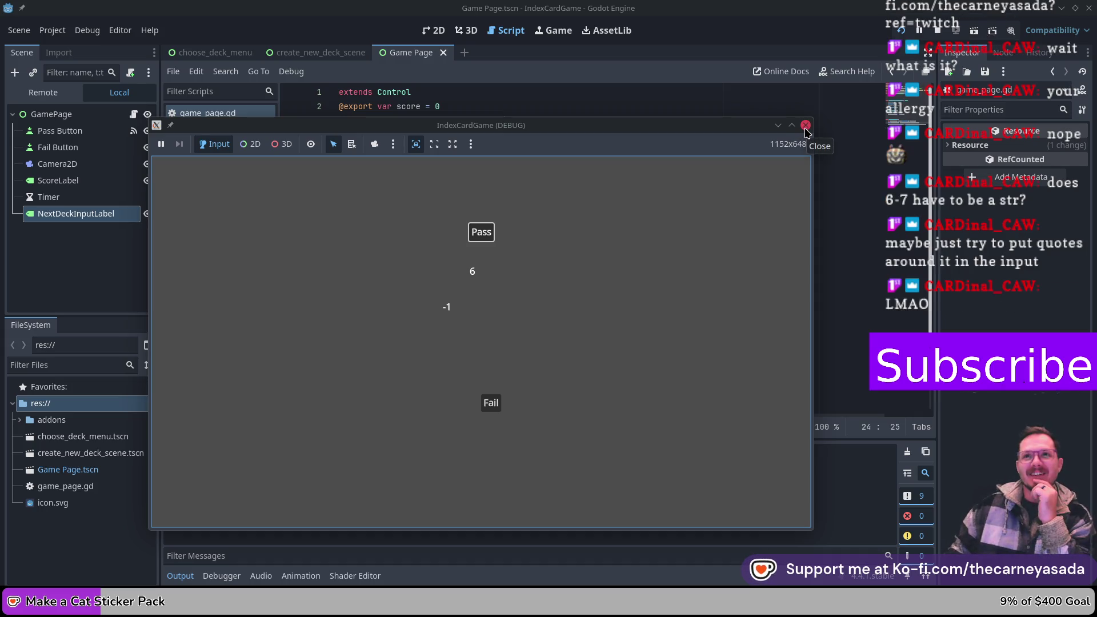
click(806, 125)
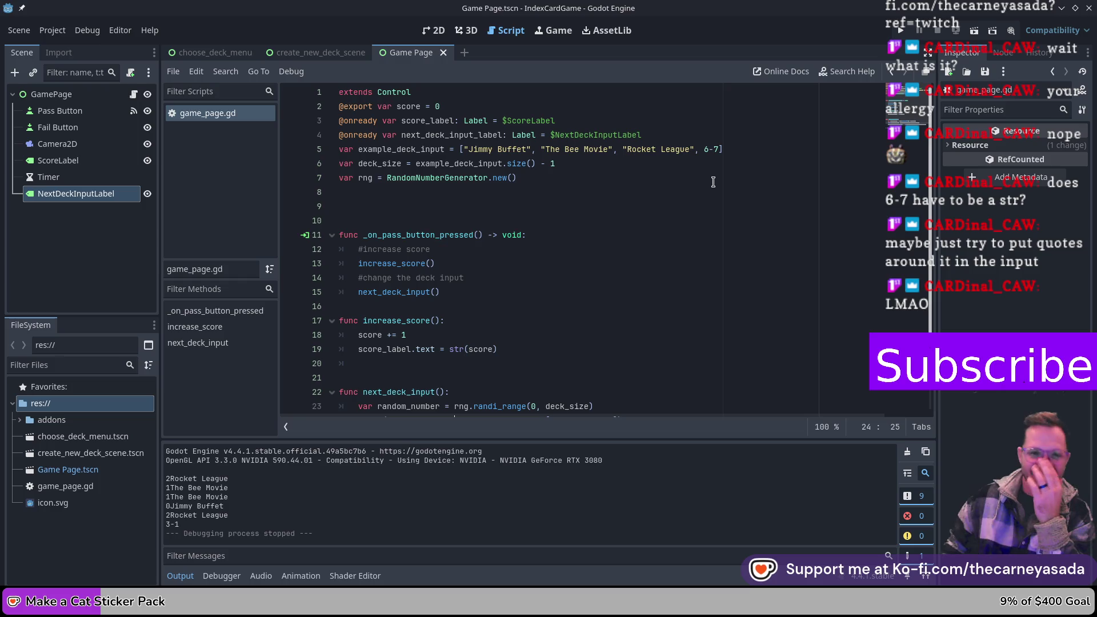
click(683, 135)
- Add a line 5 comment about converting input into a string and wrap 6-7 in double quotes
key(Return)
text(# you n)
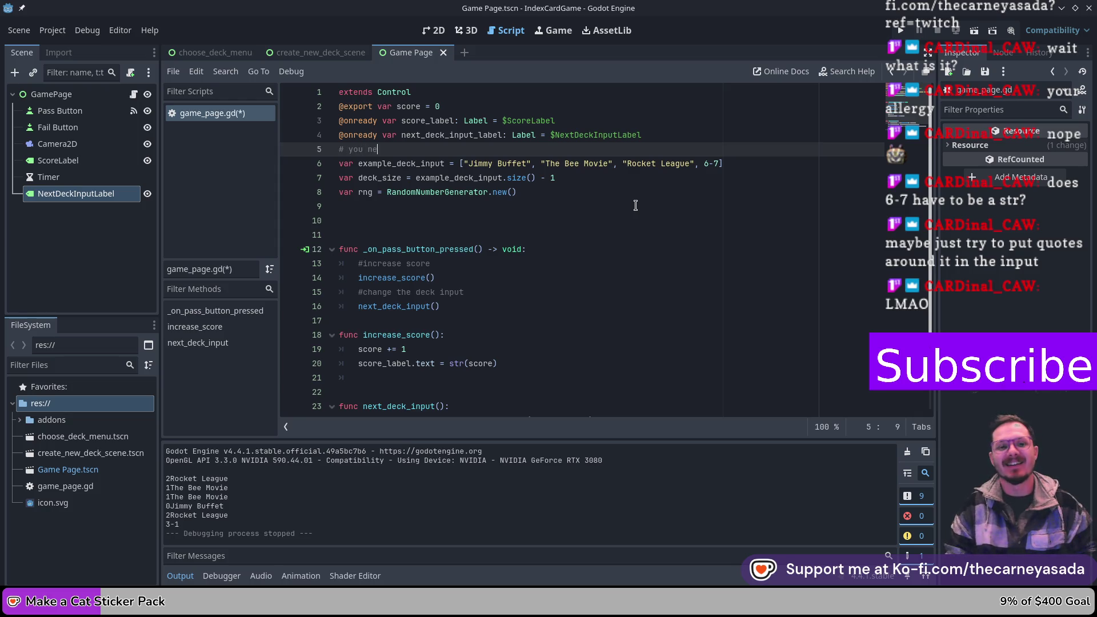
text(ed to convert )
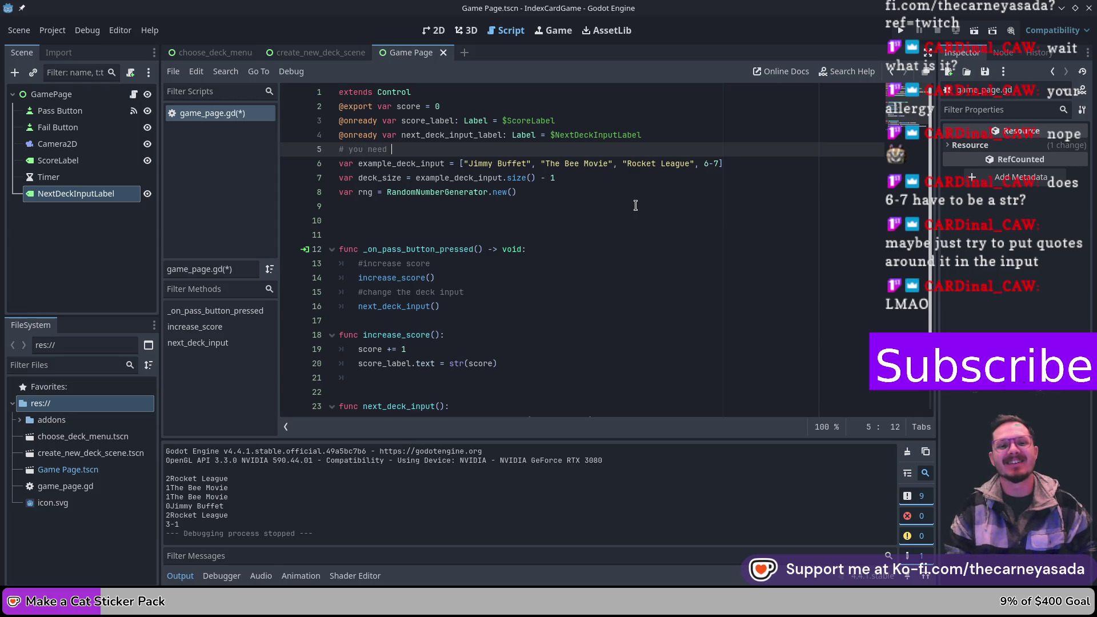
text(this into a string)
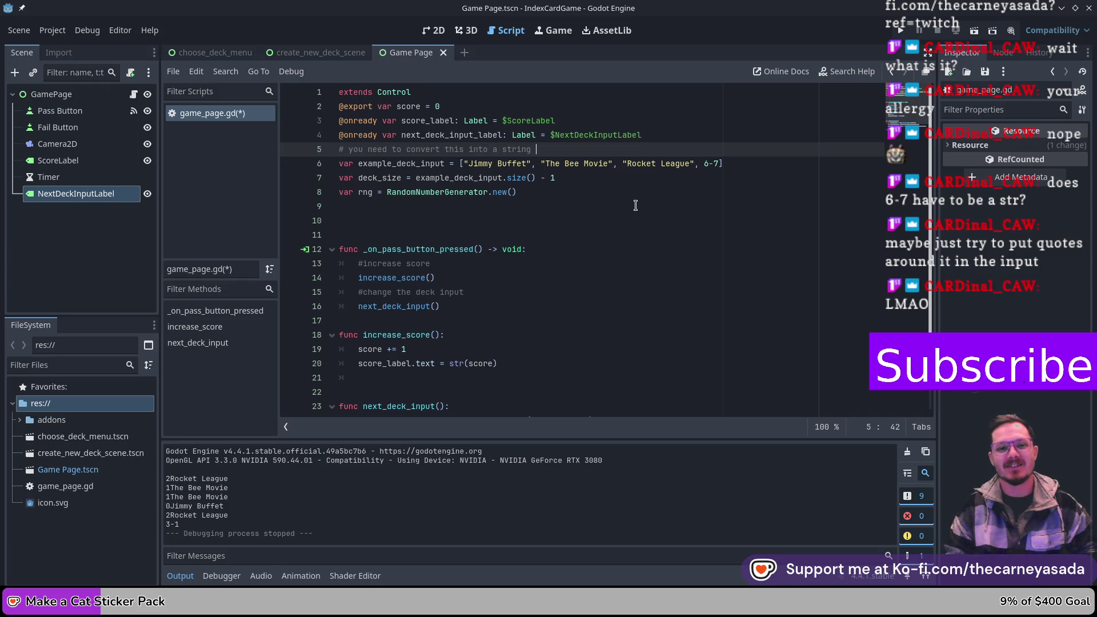
text( otherwise)
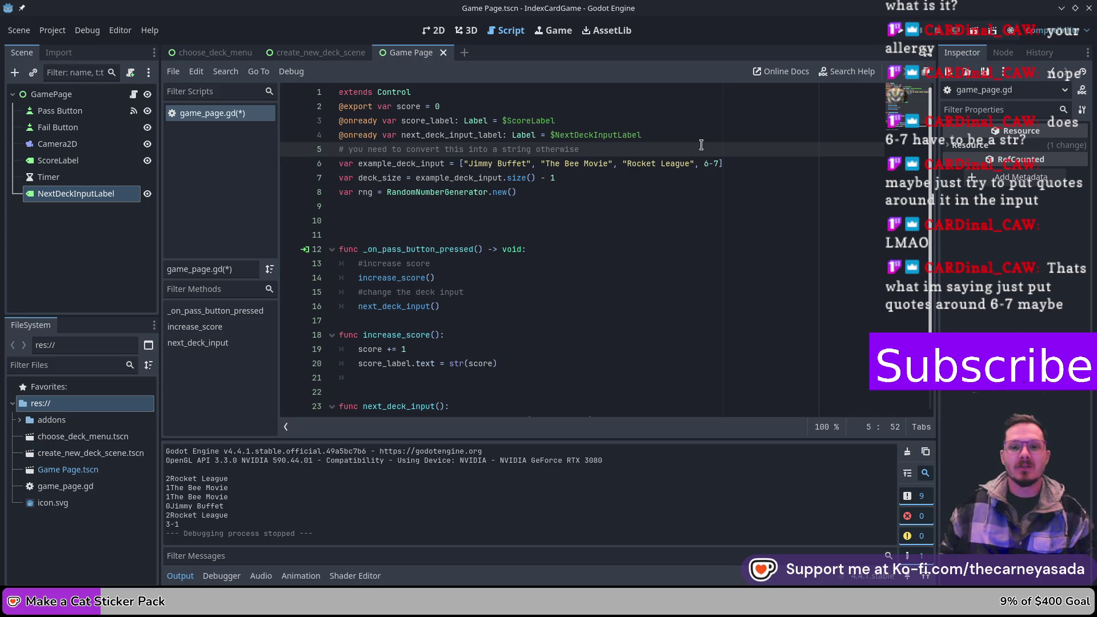
click(703, 164)
text(")
key(Right)
key(Right)
text(")
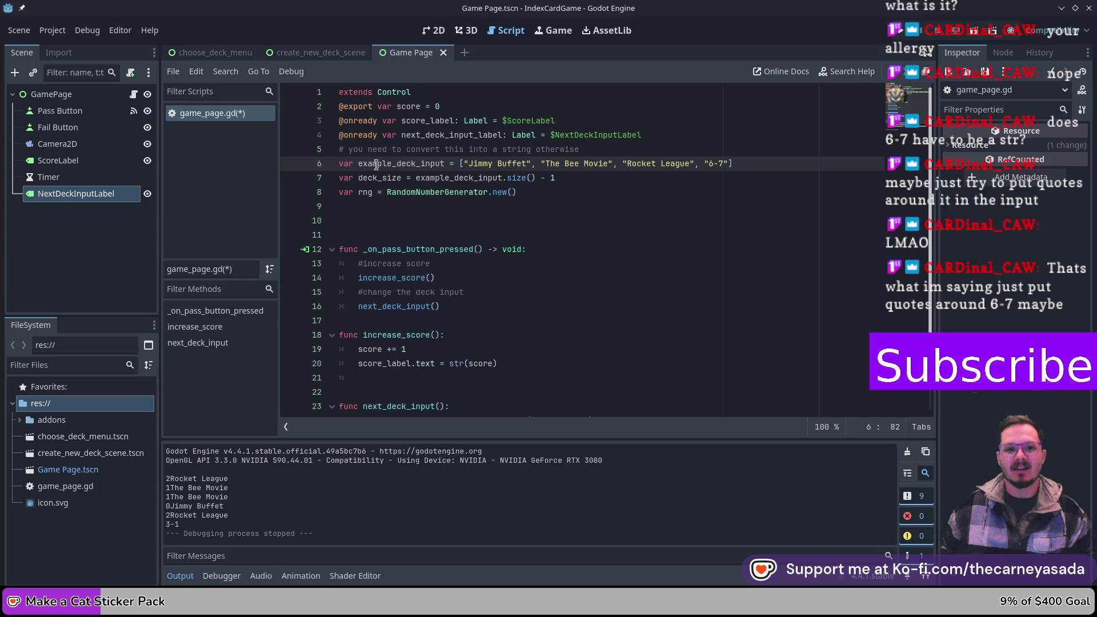
- Reword the comment's ending to convert all incoming csv files to strings before calling
double_click(347, 165)
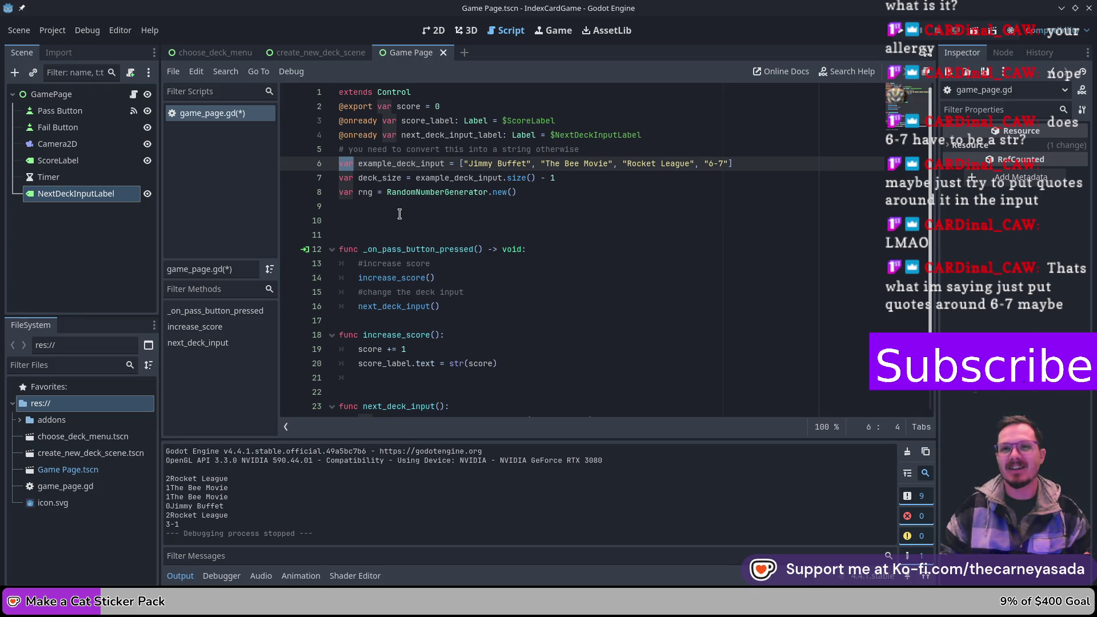
click(732, 163)
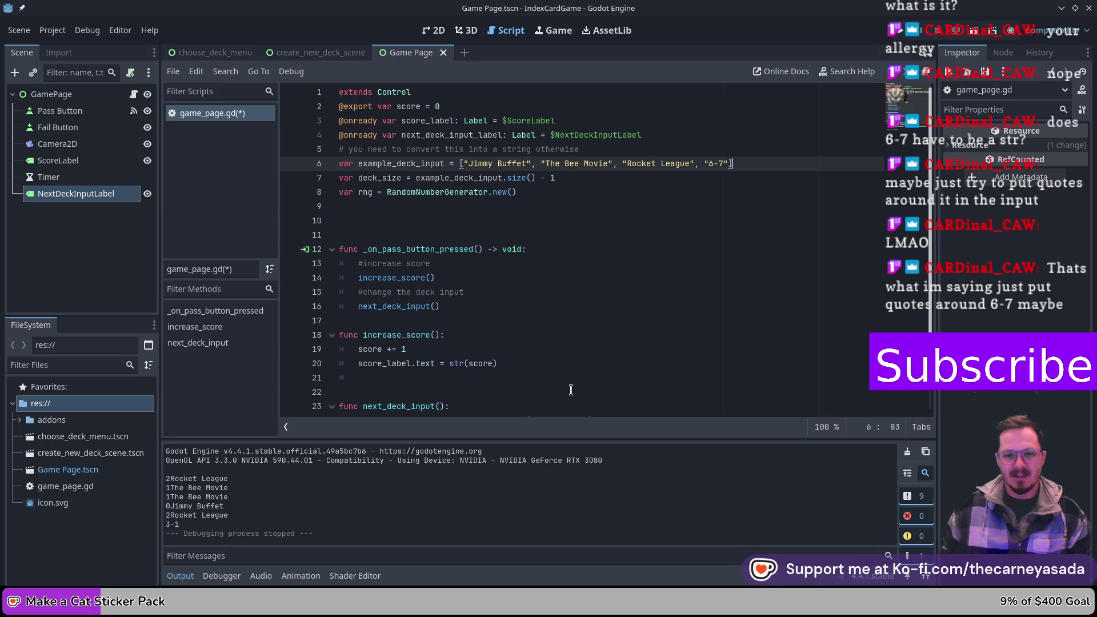
scroll(566, 380, down, 1)
click(596, 121)
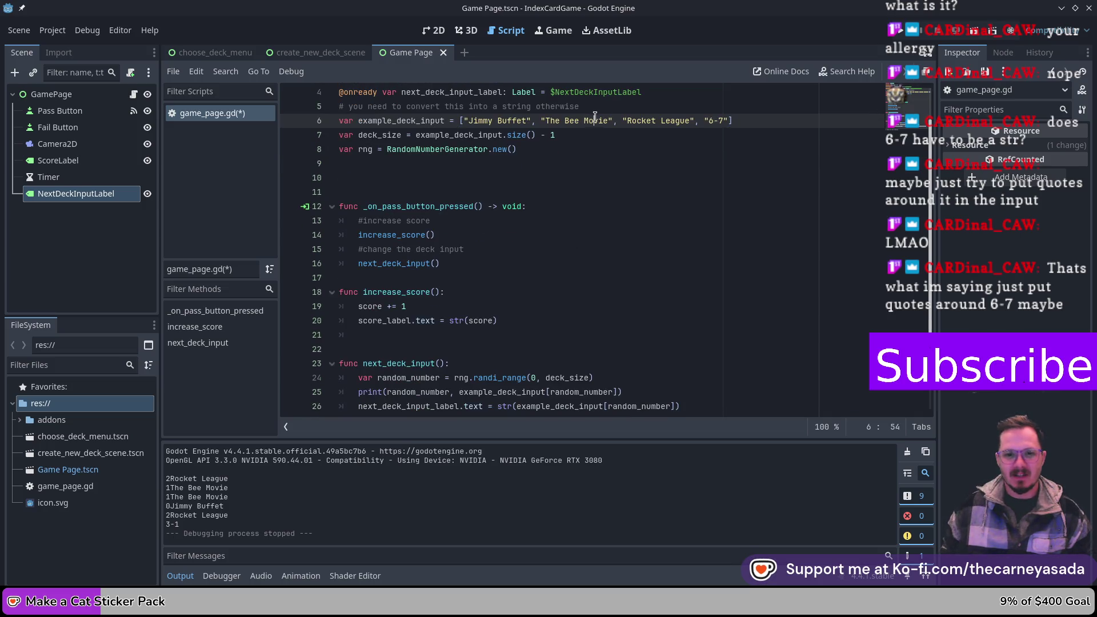
scroll(613, 183, up, 1)
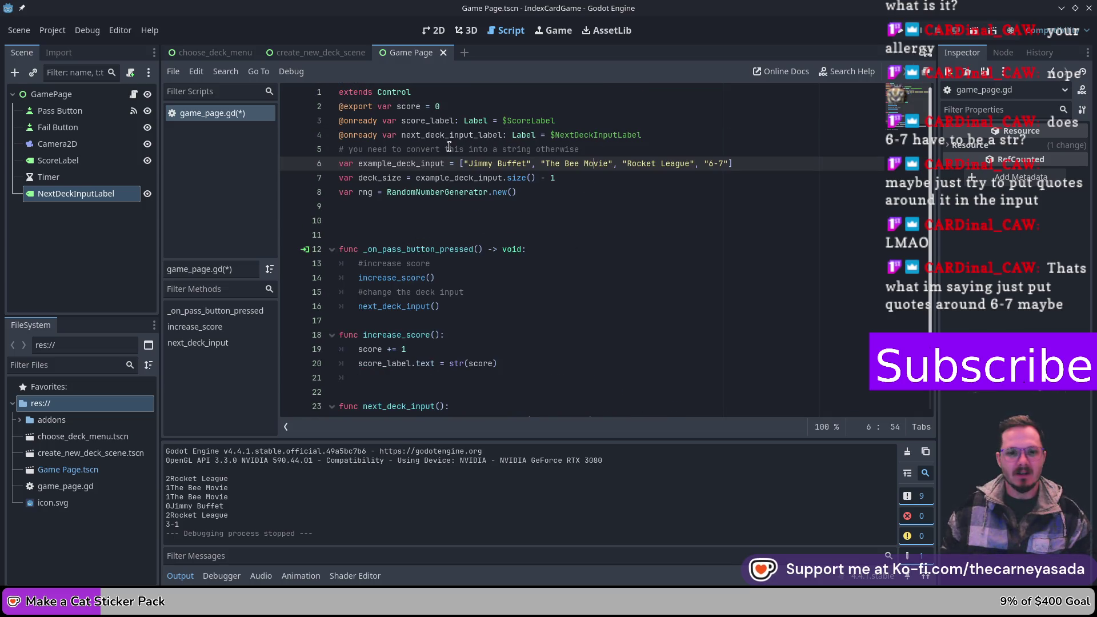
click(592, 149)
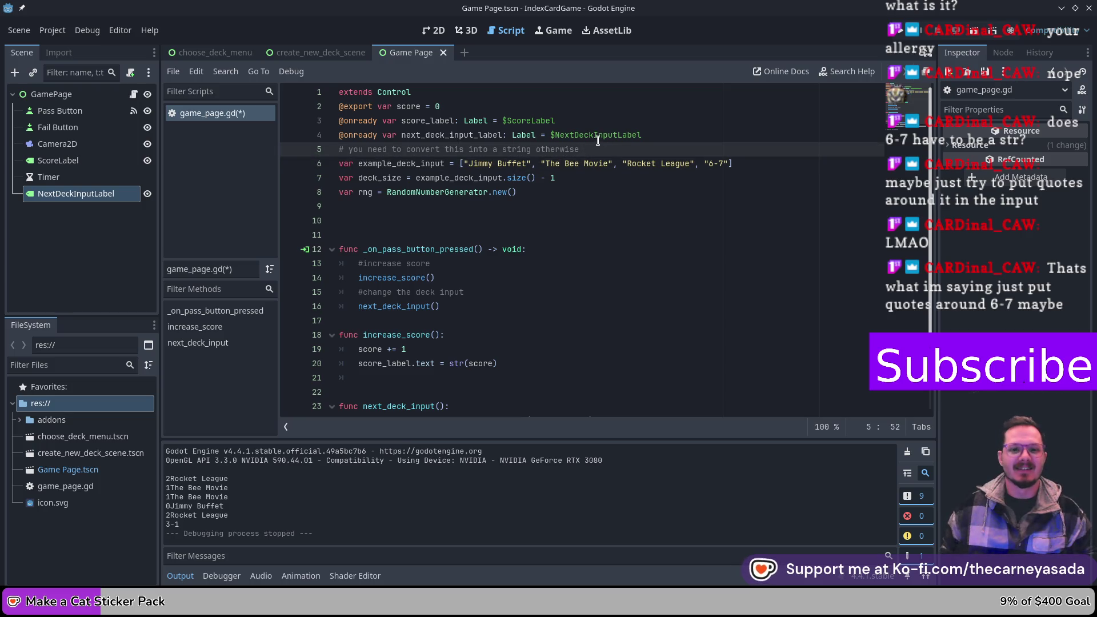
mouse_move(590, 147)
mouse_down()
mouse_move(406, 150)
mouse_move(445, 150)
mouse_up()
text(all incoming csv file)
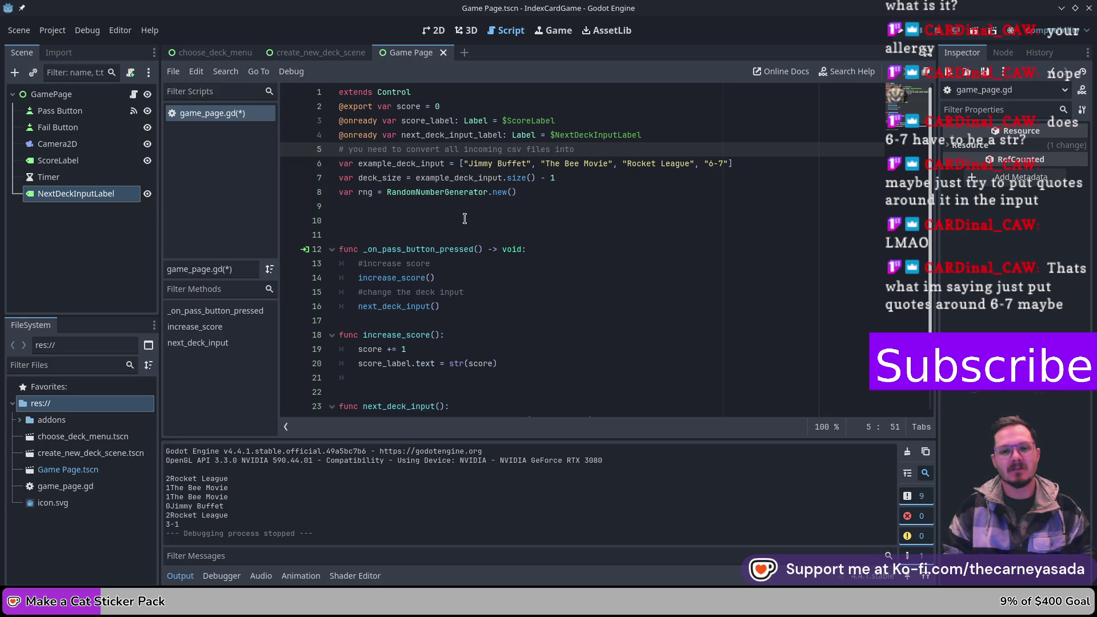
text(strings )
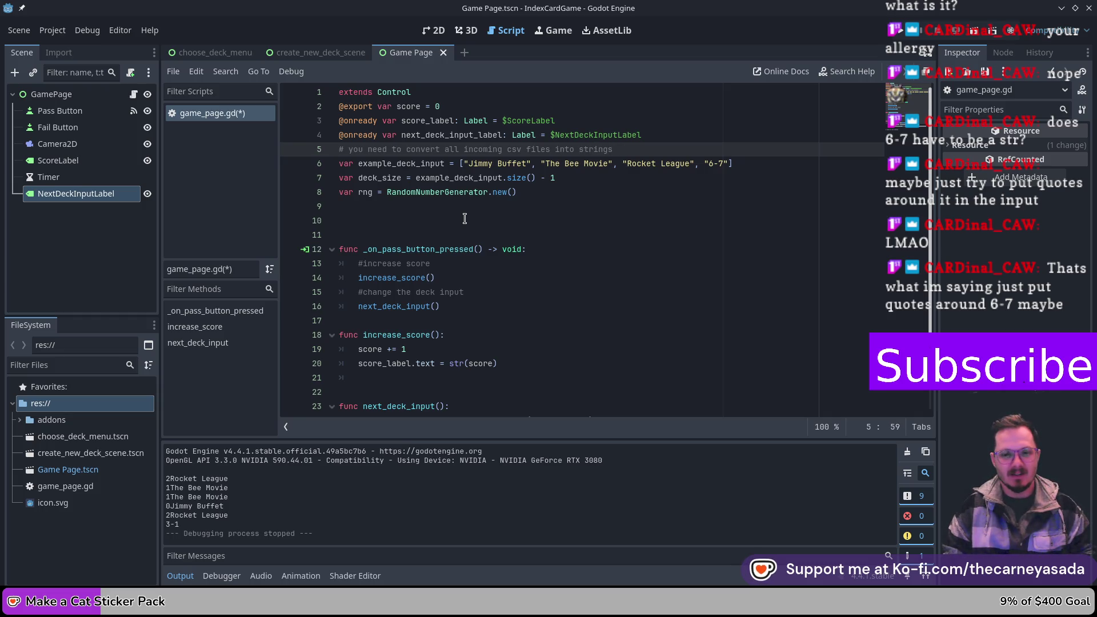
text(before calli)
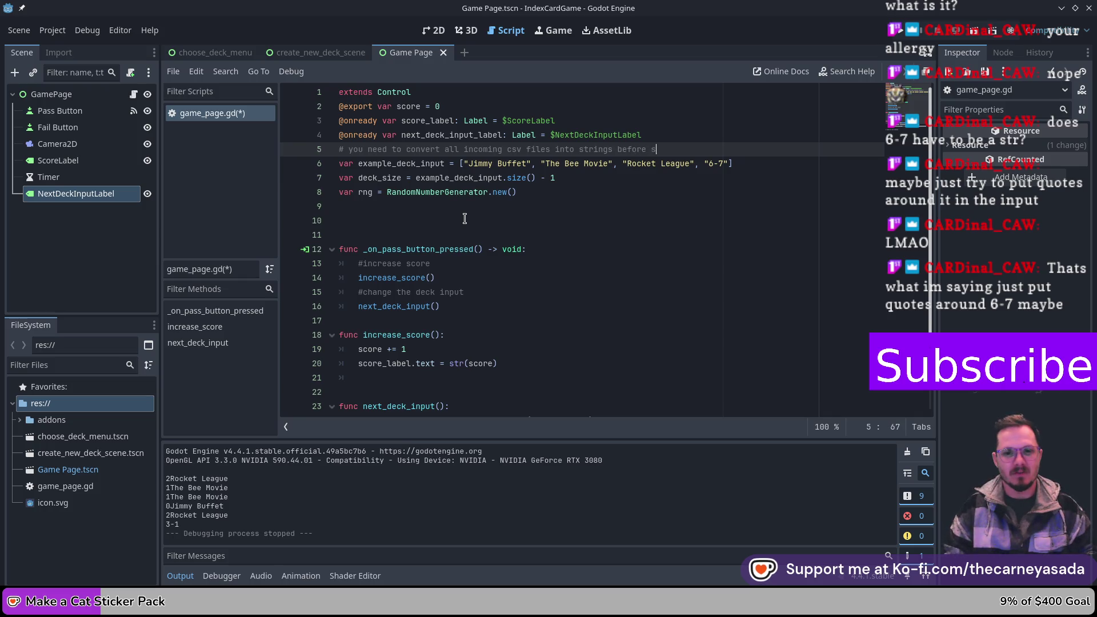
text(ng)
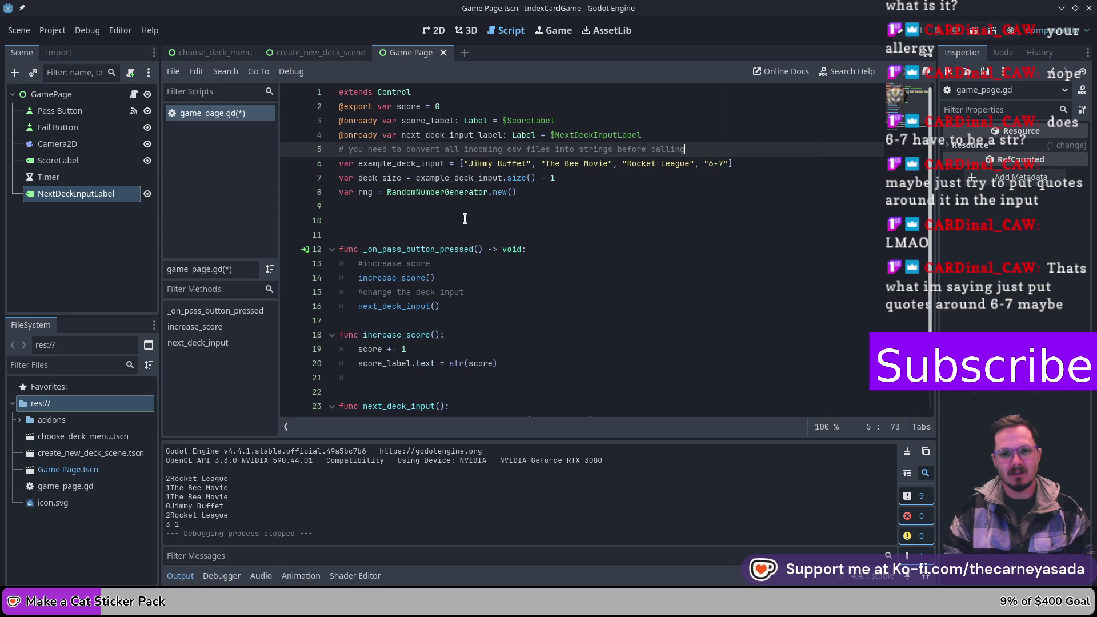
scroll(558, 230, down, 2)
scroll(609, 213, up, 2)
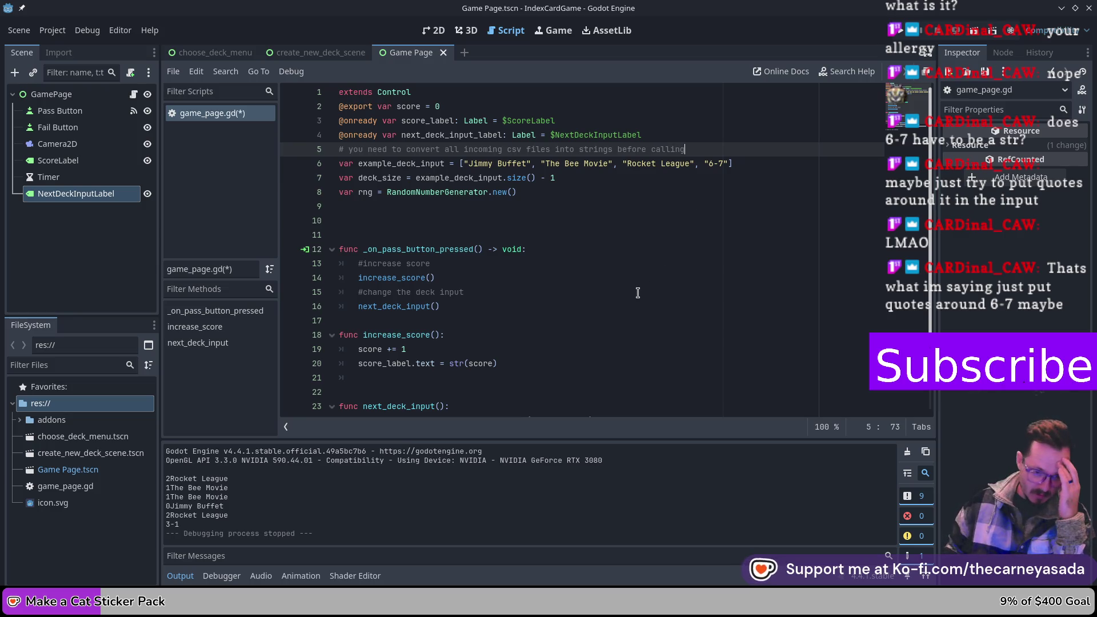
scroll(635, 288, down, 1)
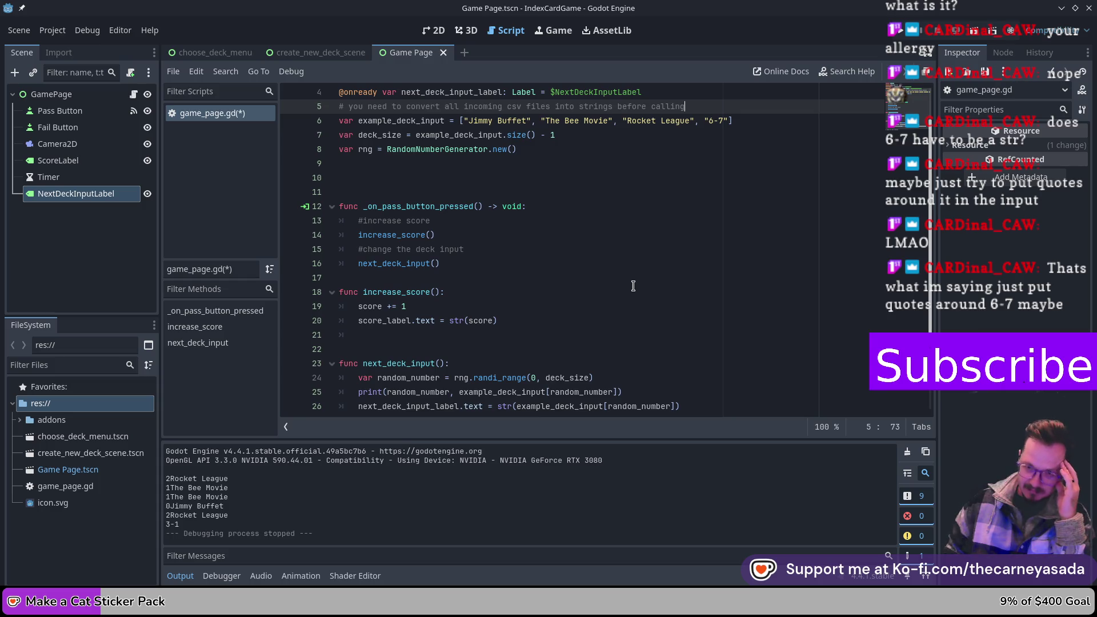
scroll(633, 286, up, 1)
- Run the game with F6, pass ten cards until 6-7 shows up, then stop it
key(F6)
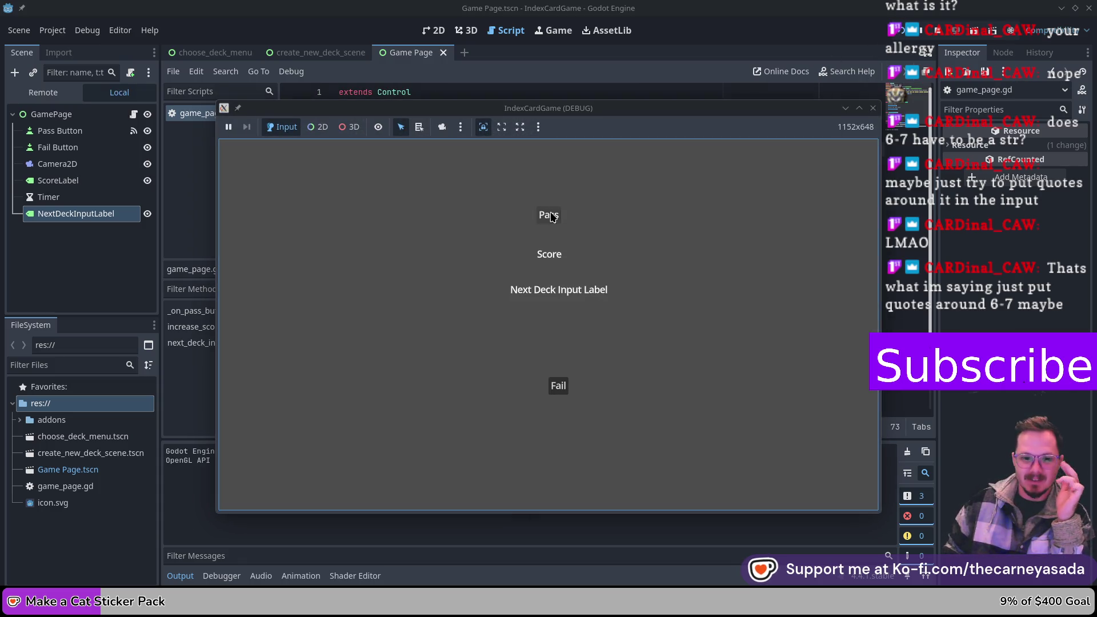
click(552, 216)
click(551, 215)
click(551, 215)
click(552, 216)
click(551, 215)
click(549, 215)
click(549, 216)
click(548, 215)
click(548, 216)
click(548, 215)
click(873, 108)
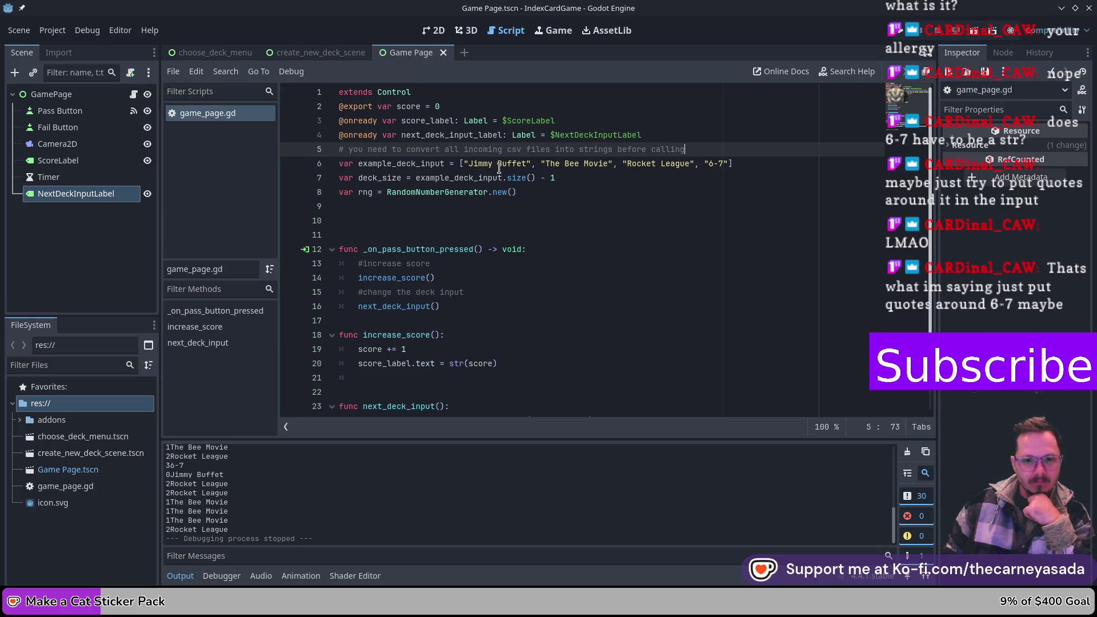
click(540, 166)
text(,)
key(Left)
key(Left)
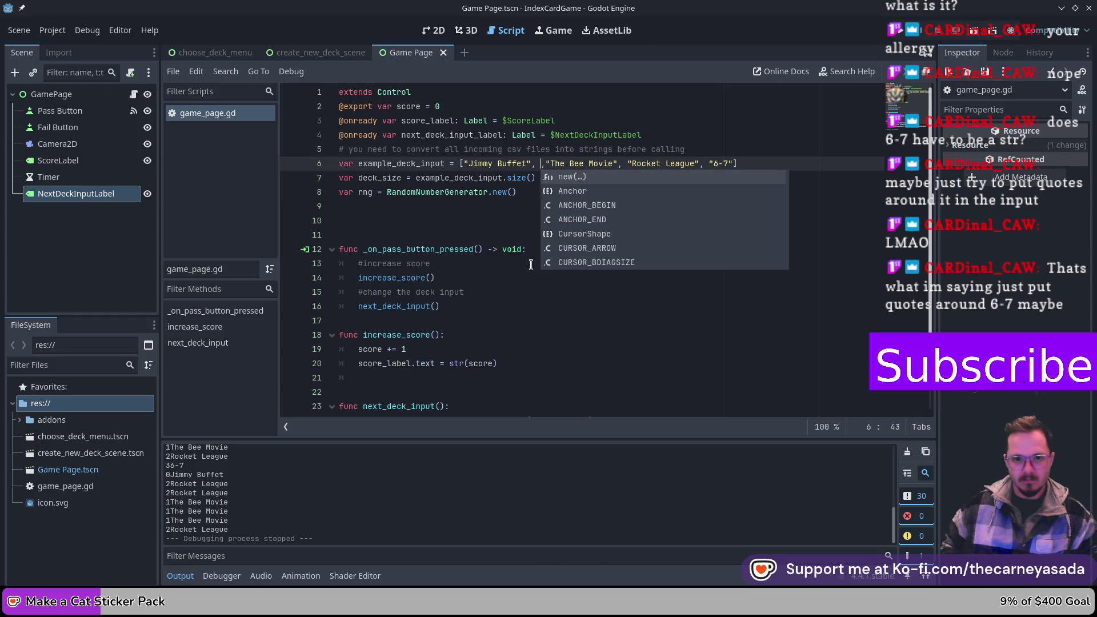
text(+ ")
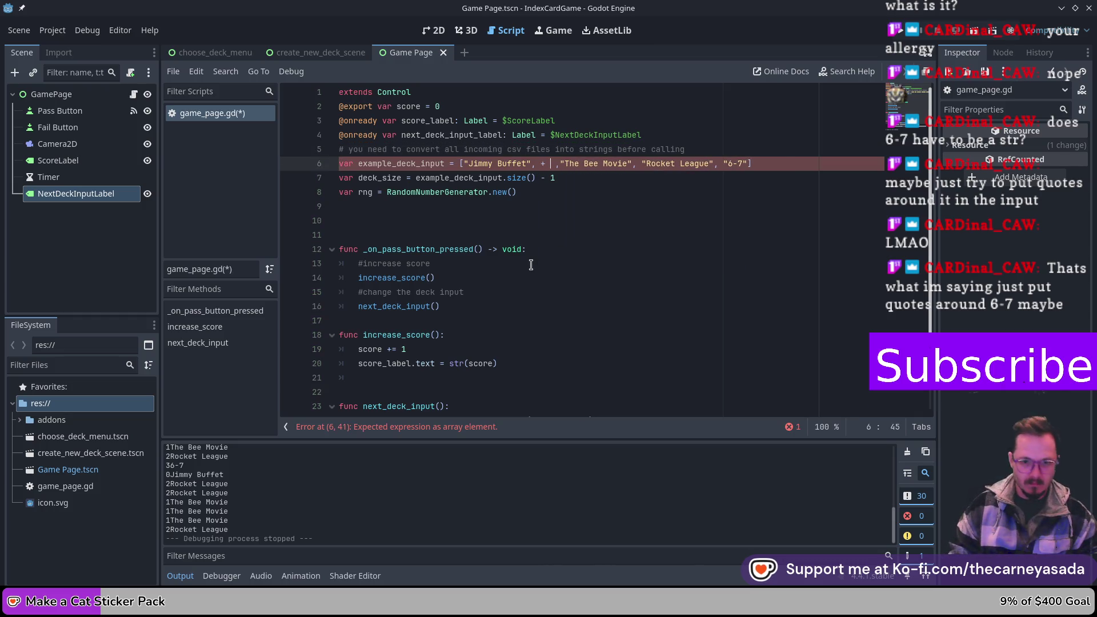
key(Right)
key(Right)
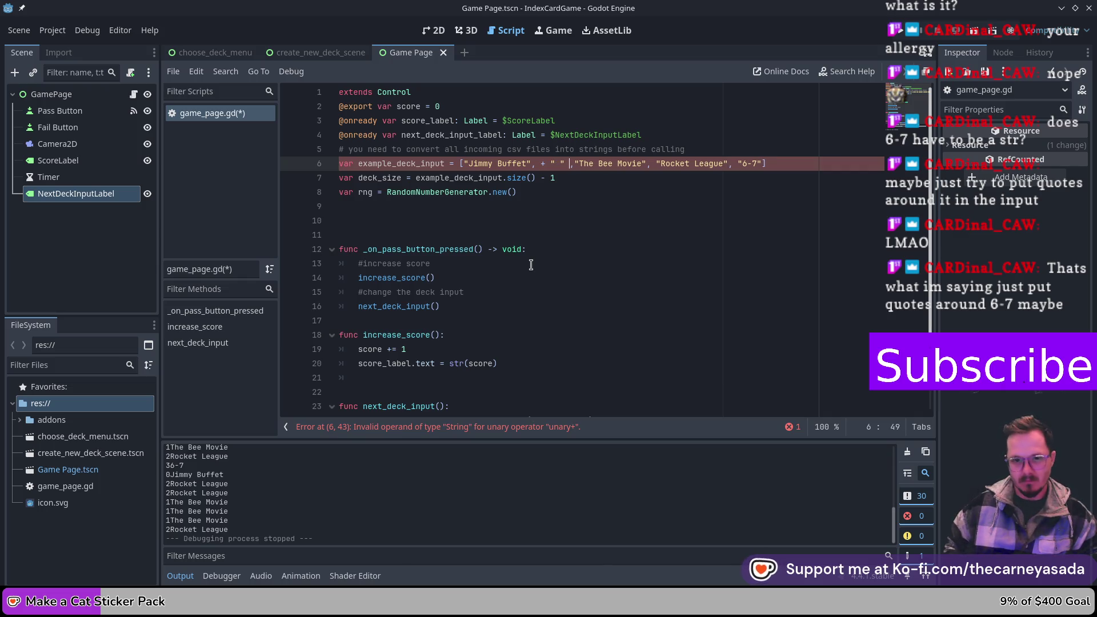
text(+)
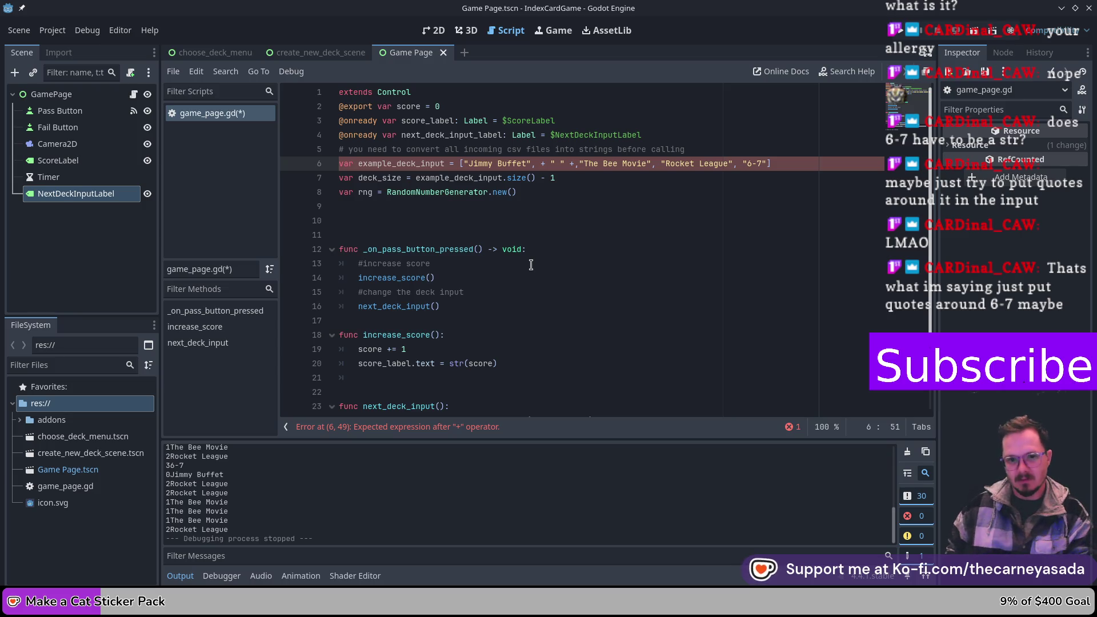
key(BackSpace)
key(BackSpace)
key(Left)
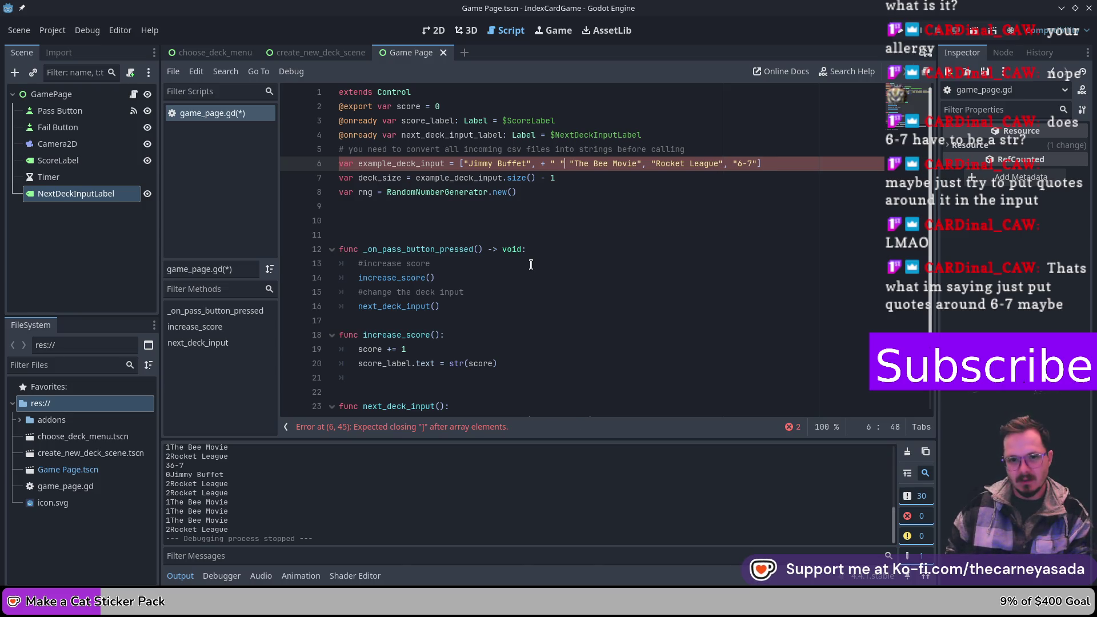
key(BackSpace)
key(Right)
key(Right)
key(Right)
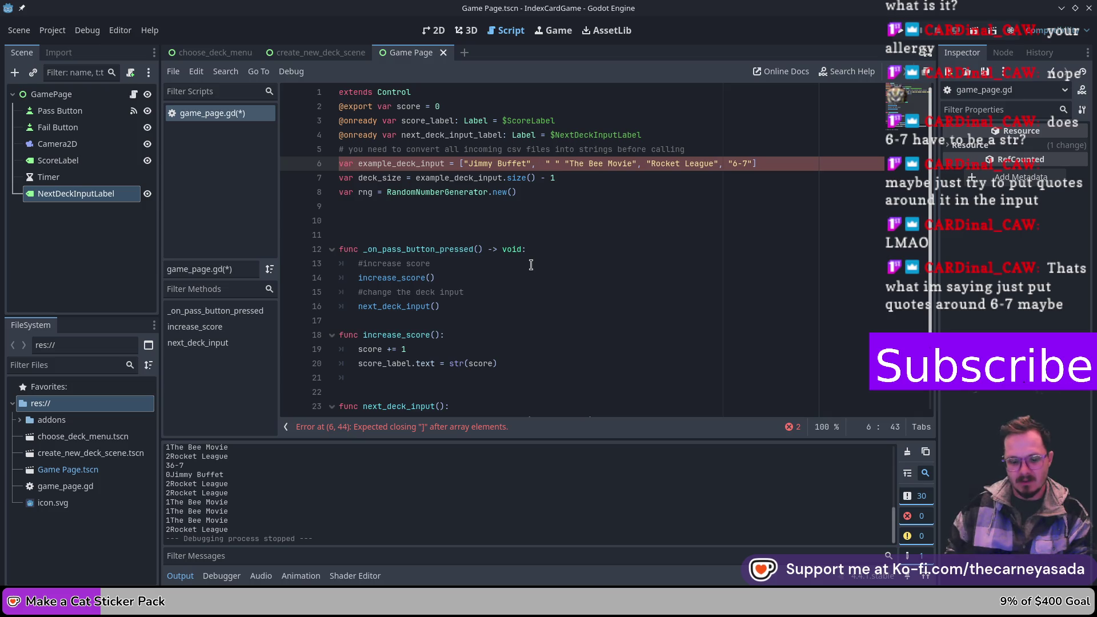
text(,)
key(Left)
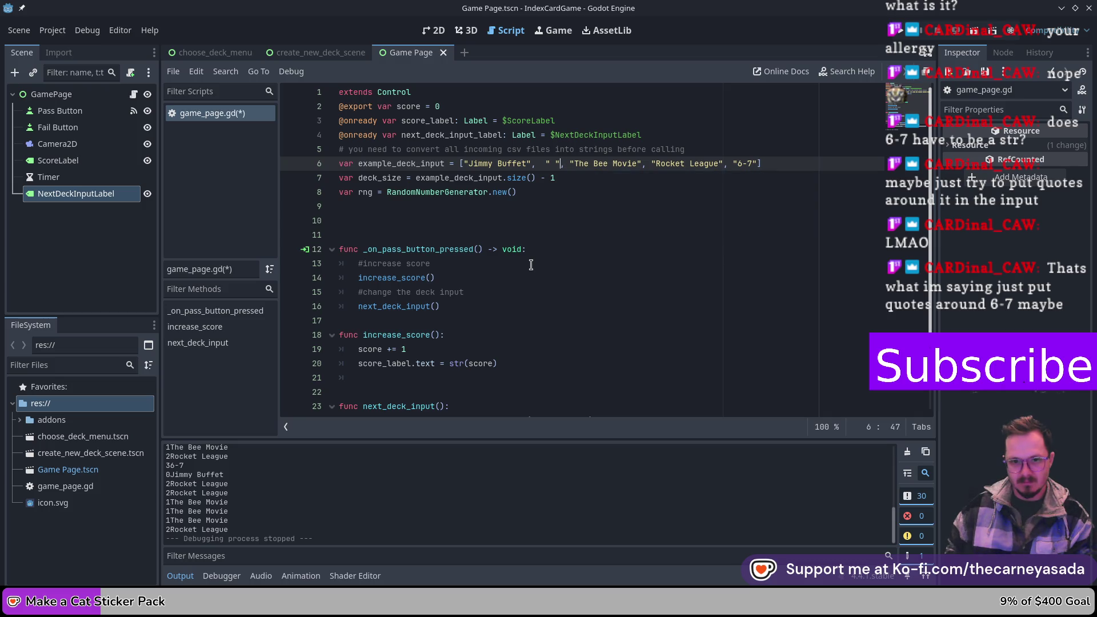
key(ctrl+s)
key(BackSpace)
key(BackSpace)
key(BackSpace)
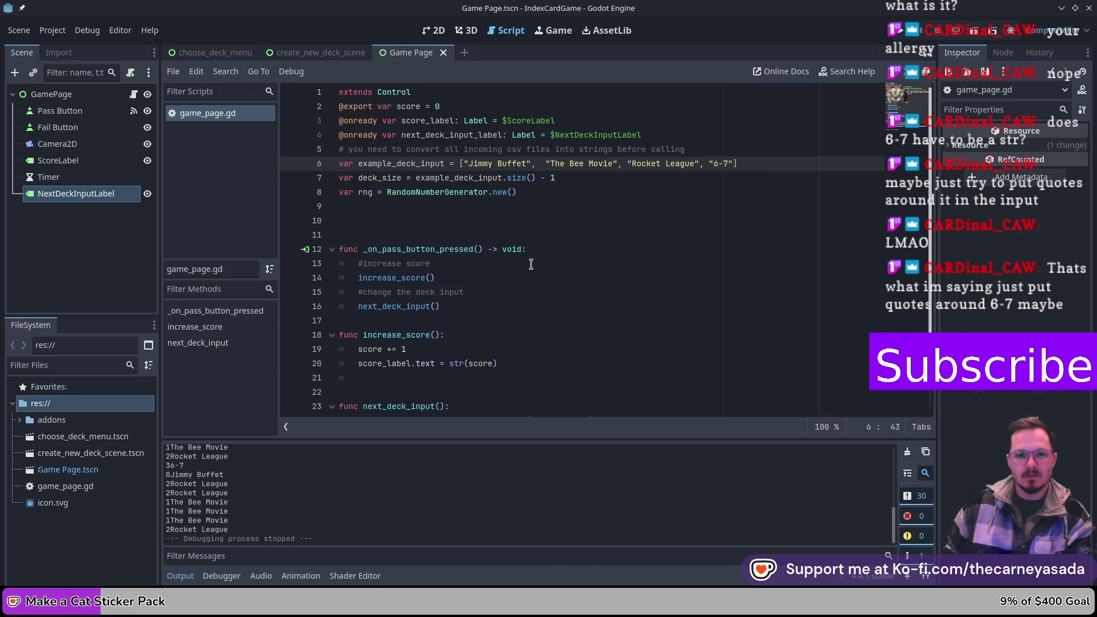
key(BackSpace)
scroll(523, 268, down, 2)
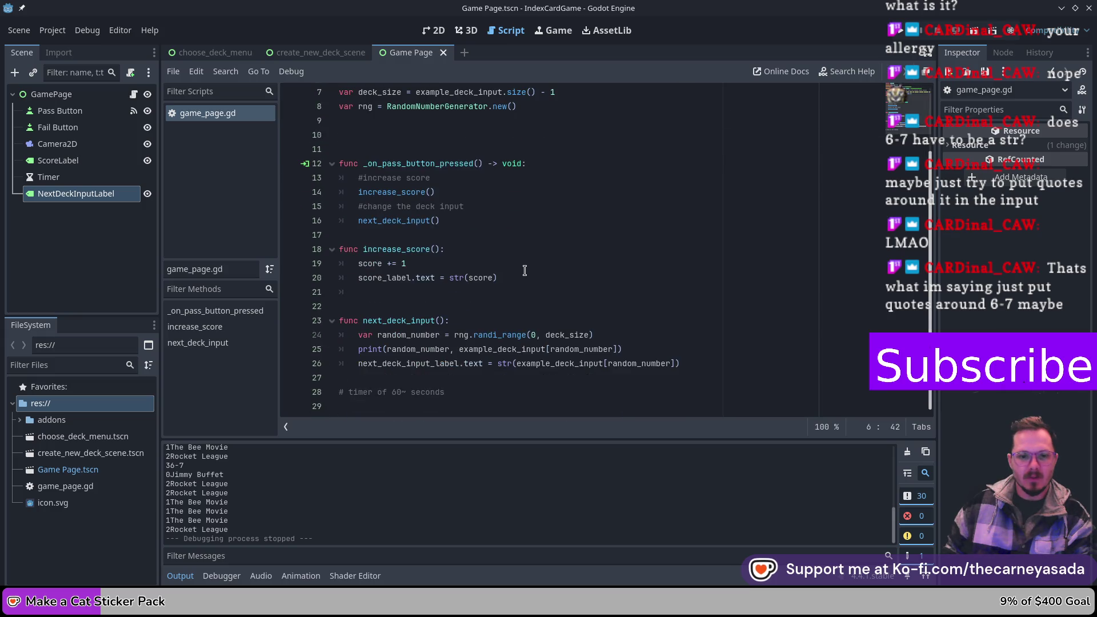
- Insert a " " separator after random_number in print, then test-run passing three cards
click(454, 349)
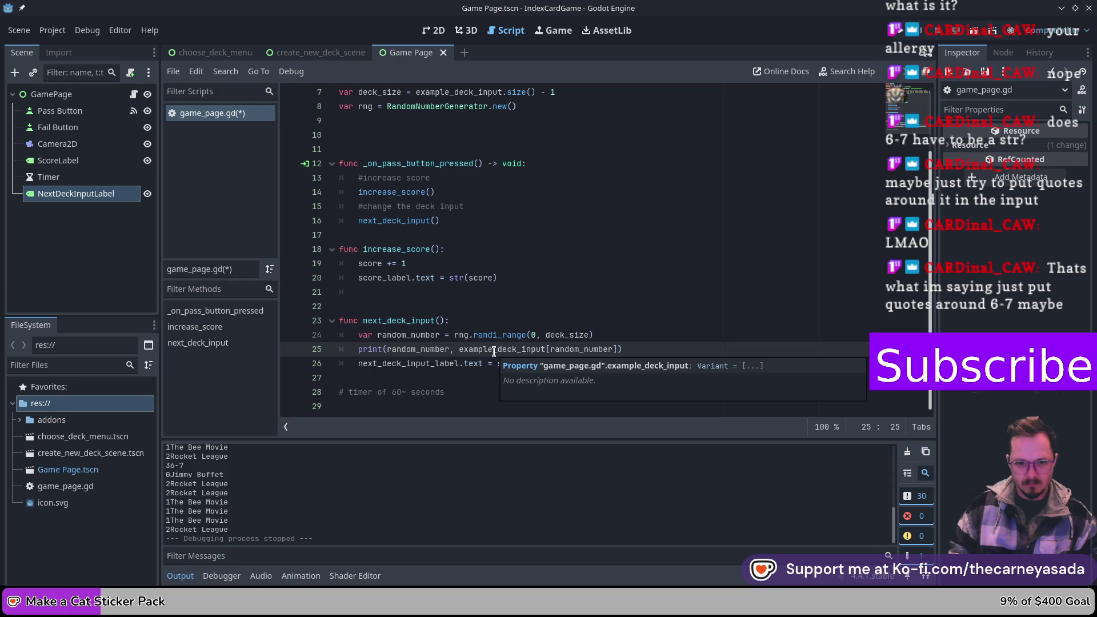
text(" ")
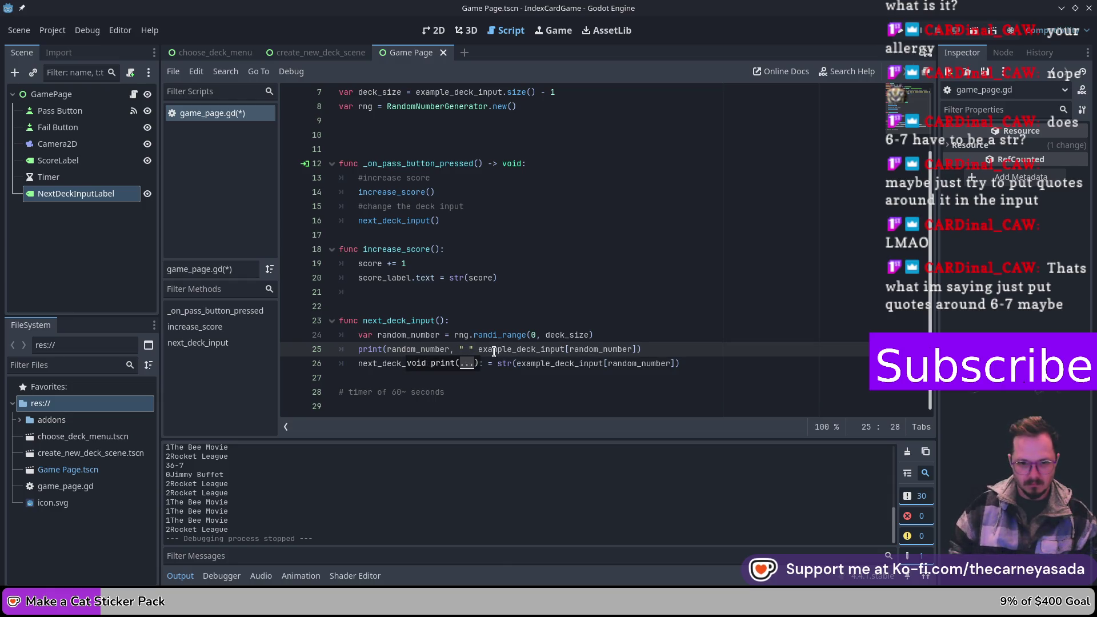
text(",)
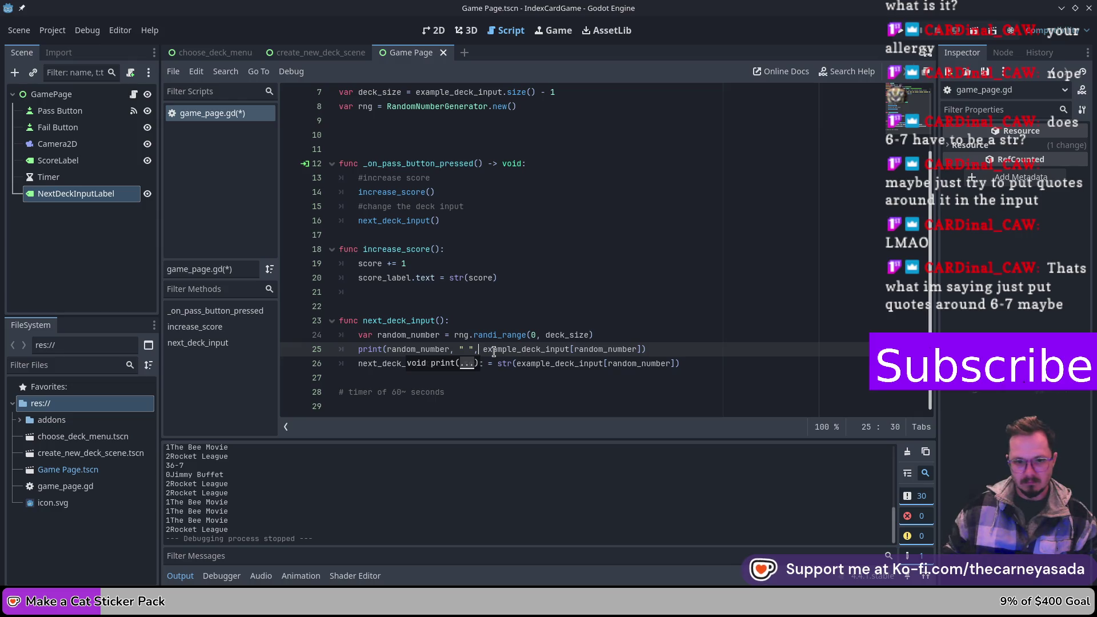
click(923, 23)
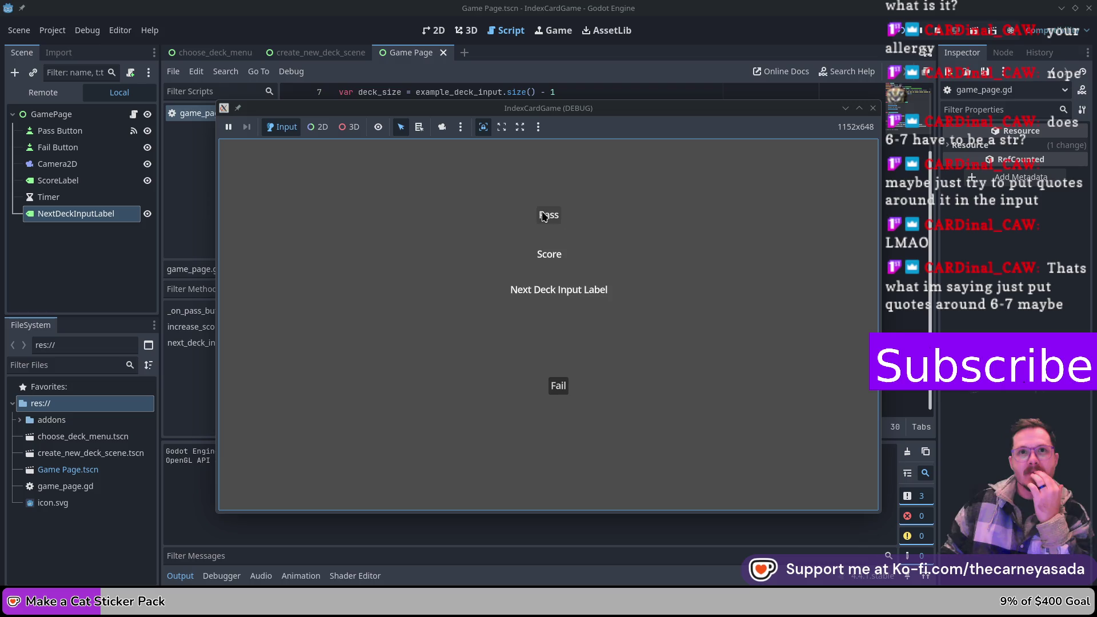
click(548, 217)
click(547, 218)
click(547, 217)
click(547, 217)
click(547, 217)
click(548, 218)
click(547, 217)
click(873, 108)
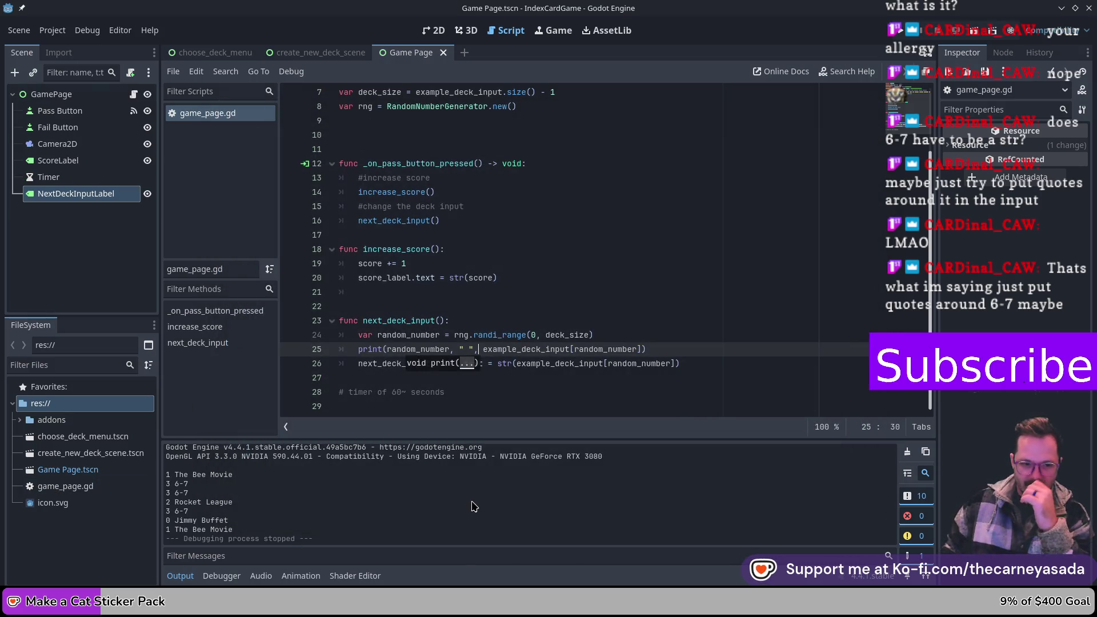
- Return to line 29 of the script and launch the game again
click(615, 409)
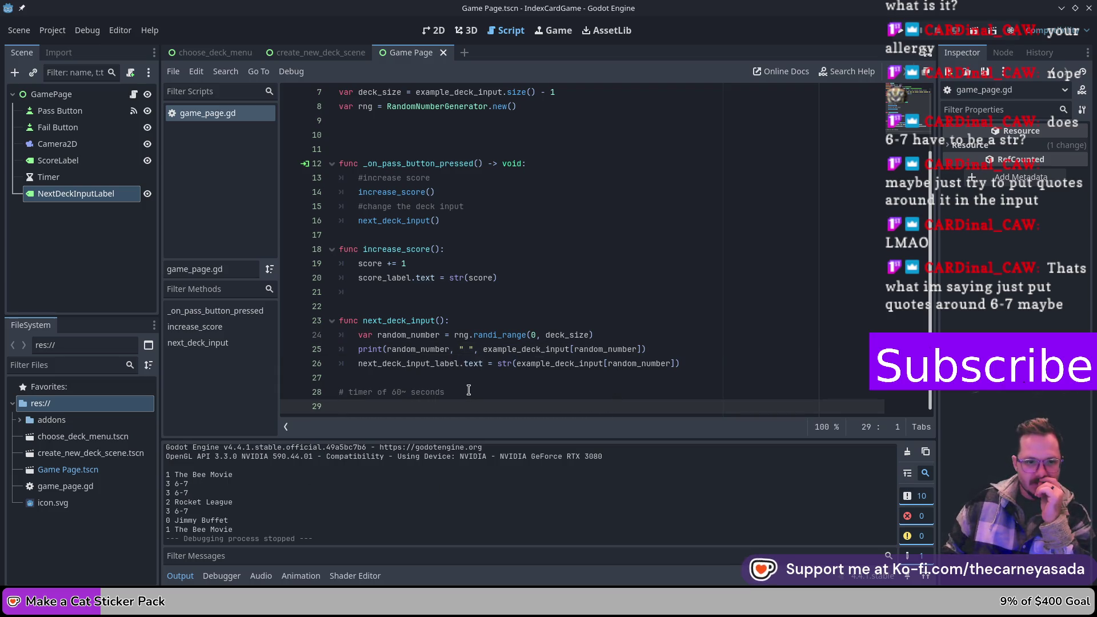
scroll(514, 346, up, 2)
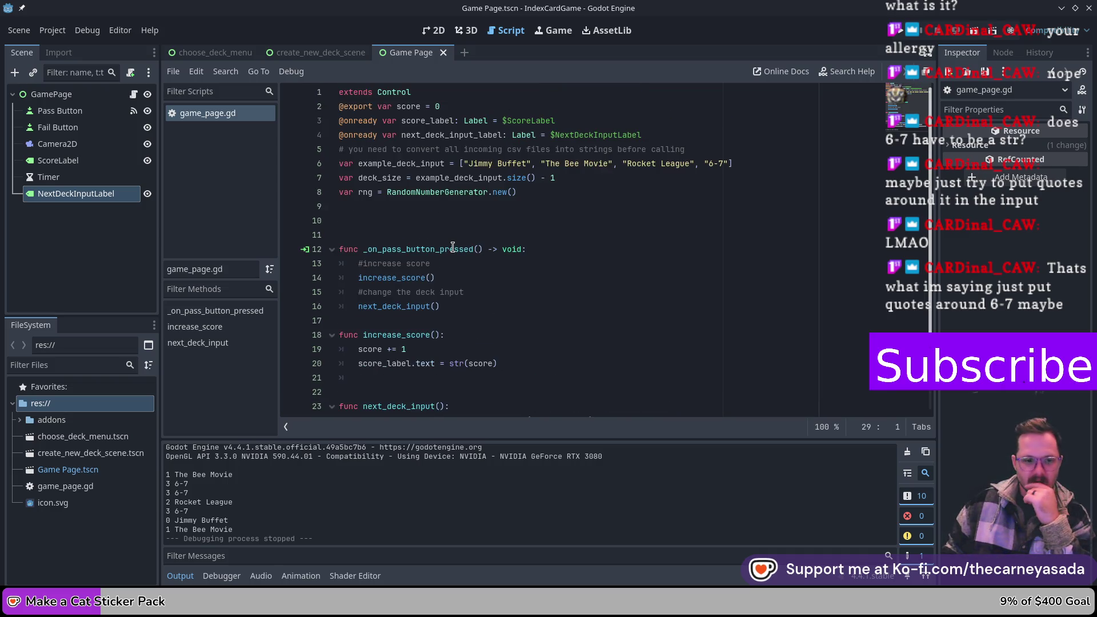
click(898, 40)
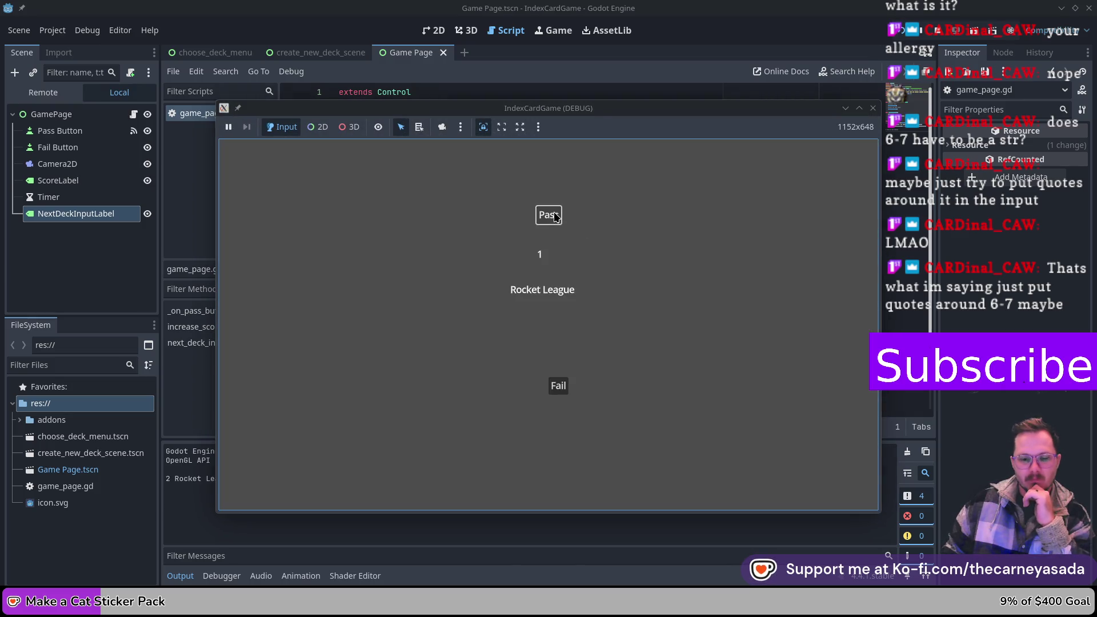
- Pass thirteen cards until the score reaches 21 with 6-7 showing, then close the game
click(556, 217)
click(556, 217)
click(556, 217)
click(556, 217)
click(556, 217)
click(556, 217)
click(556, 217)
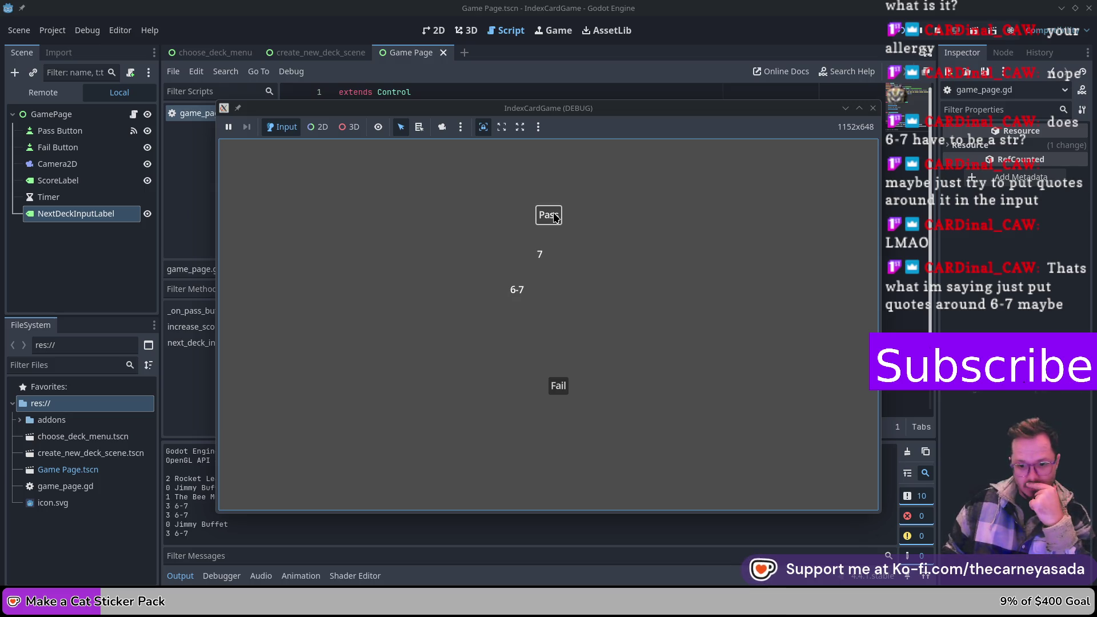
click(556, 217)
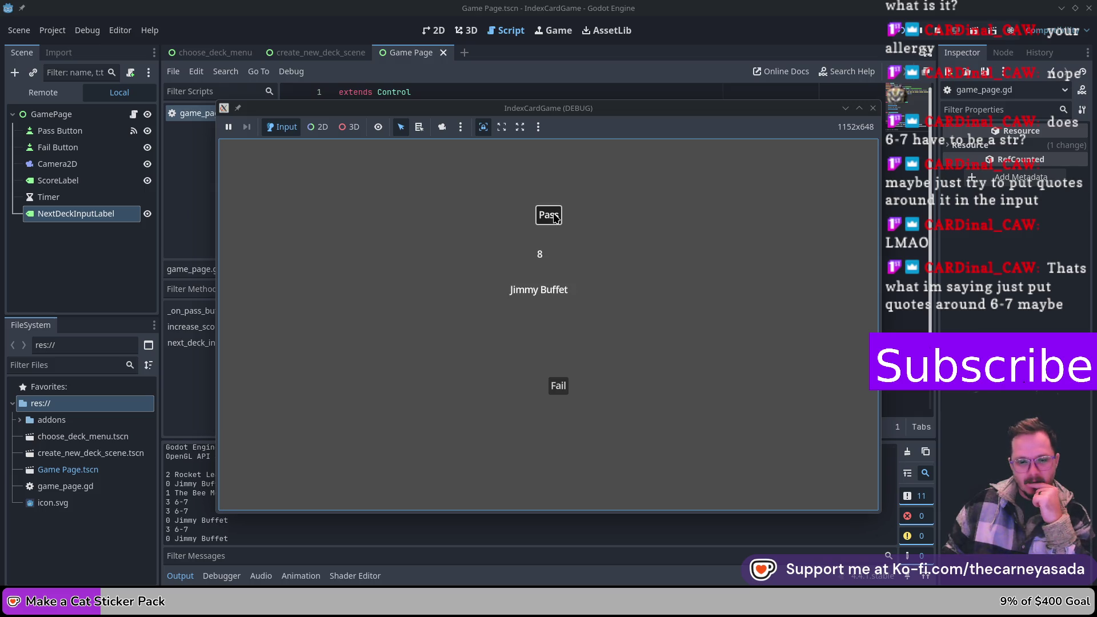
click(556, 217)
click(556, 217)
click(556, 217)
click(556, 217)
click(556, 217)
click(555, 217)
click(556, 217)
click(556, 218)
click(555, 217)
click(556, 217)
click(556, 218)
click(556, 217)
click(555, 217)
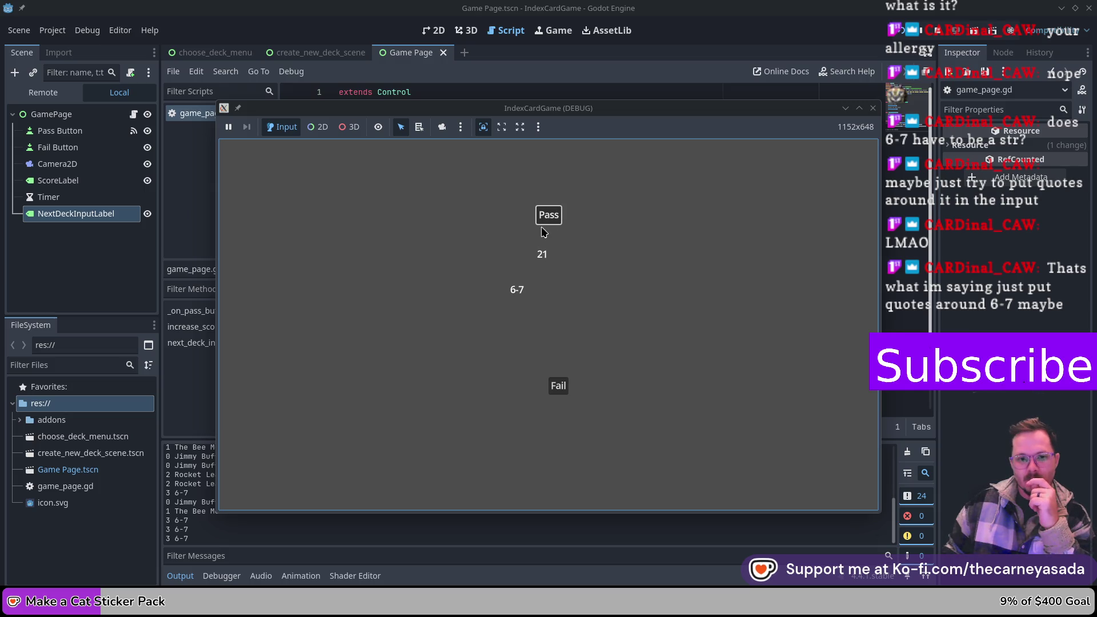
click(873, 108)
scroll(423, 335, down, 2)
scroll(475, 318, down, 2)
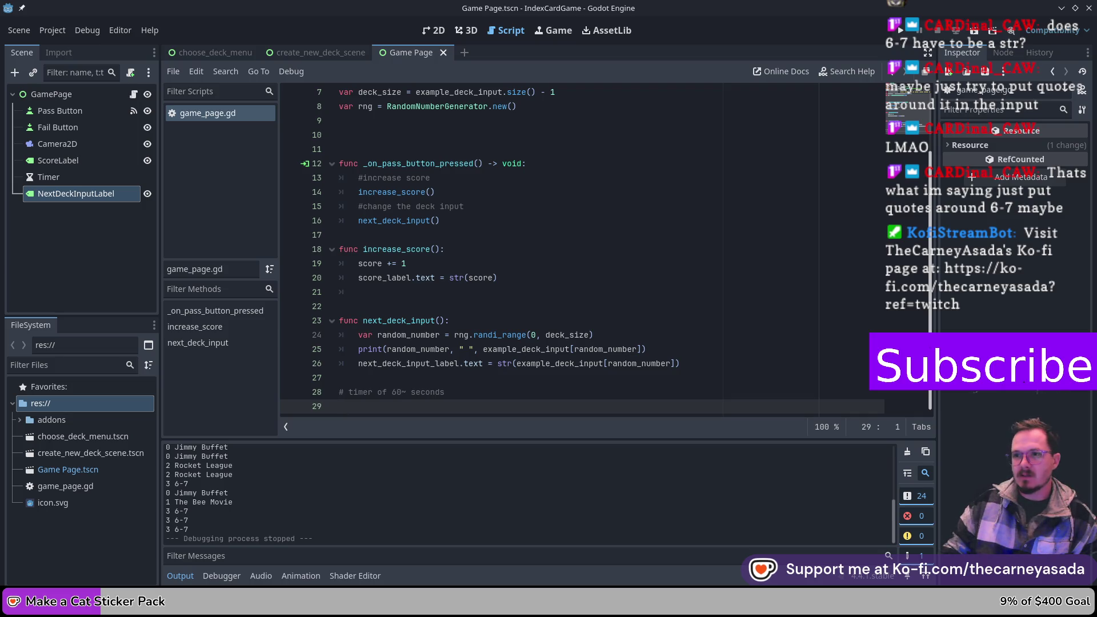
click(68, 178)
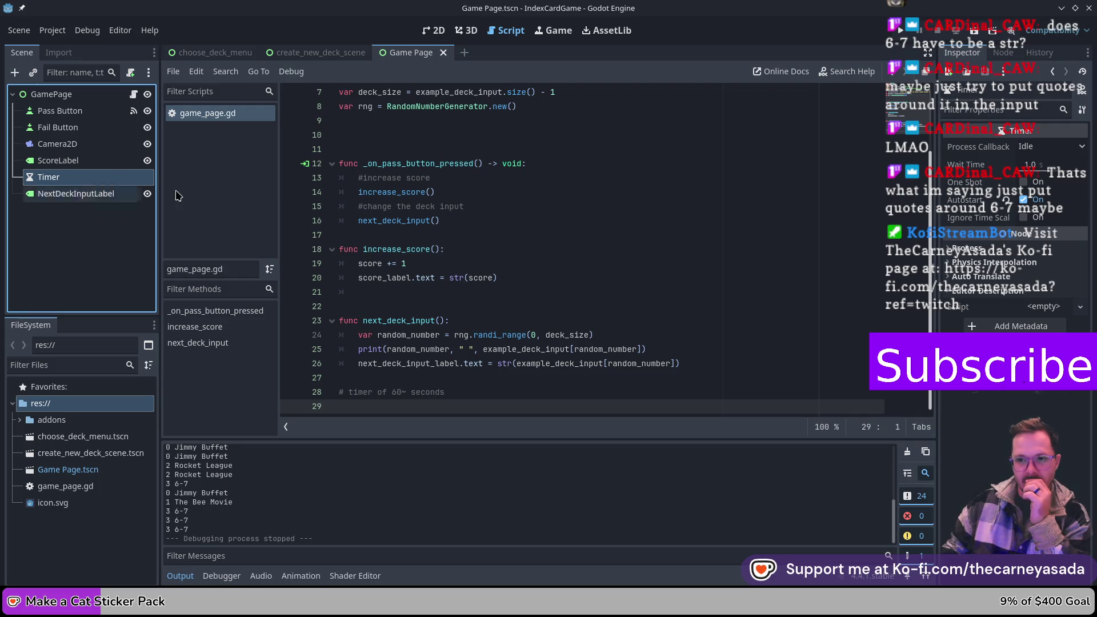
- Follow the Timer's timeout signal link in the Signals list to the Timer class reference
click(1007, 54)
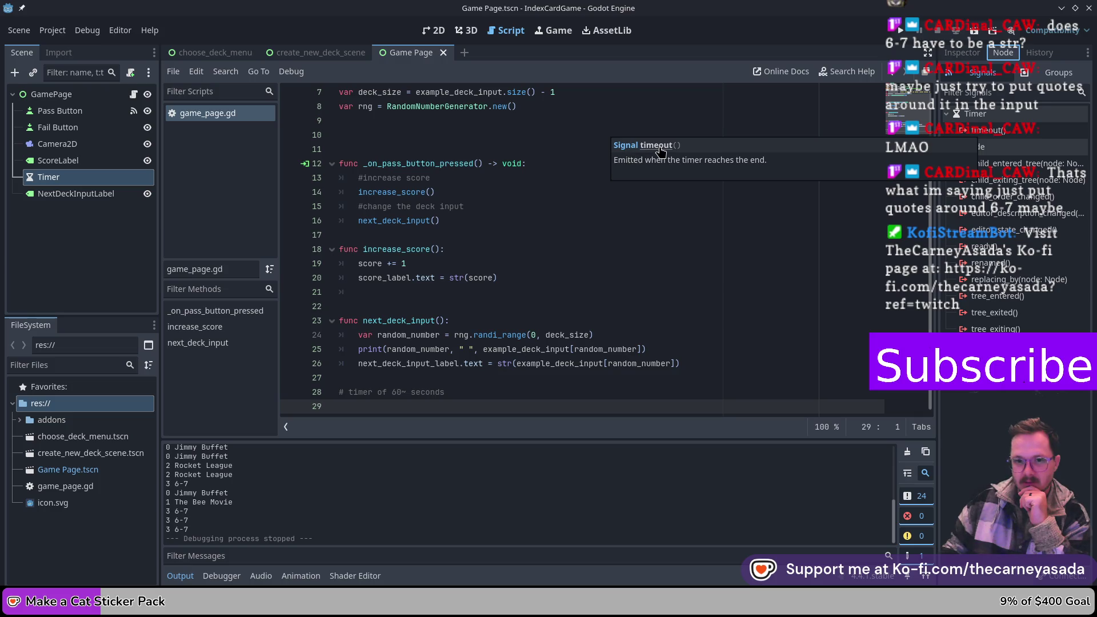
click(661, 151)
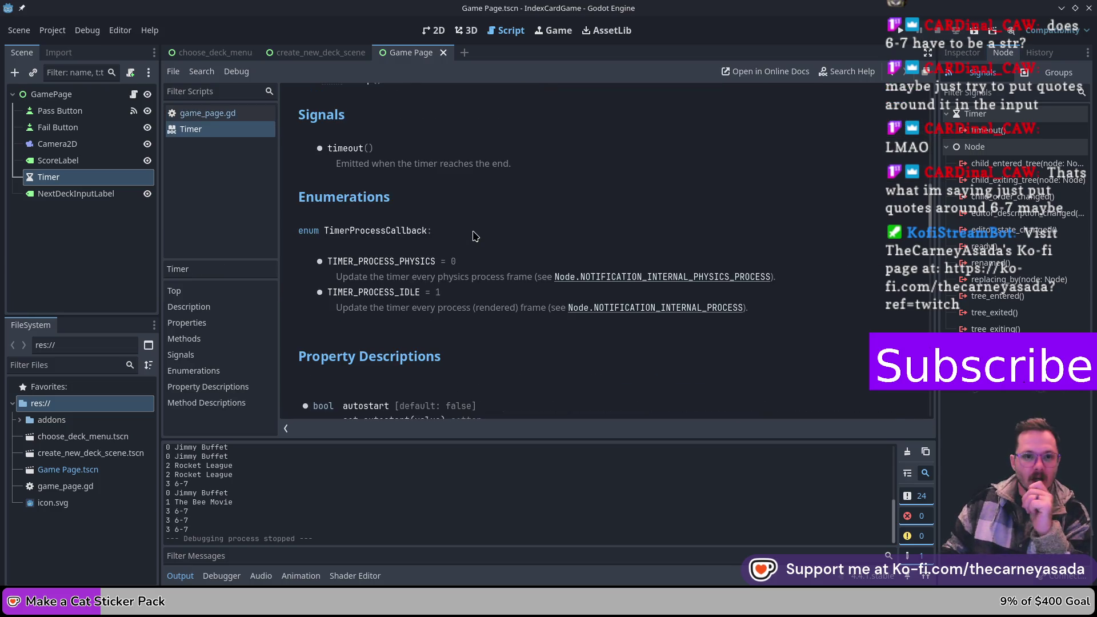
scroll(473, 236, up, 2)
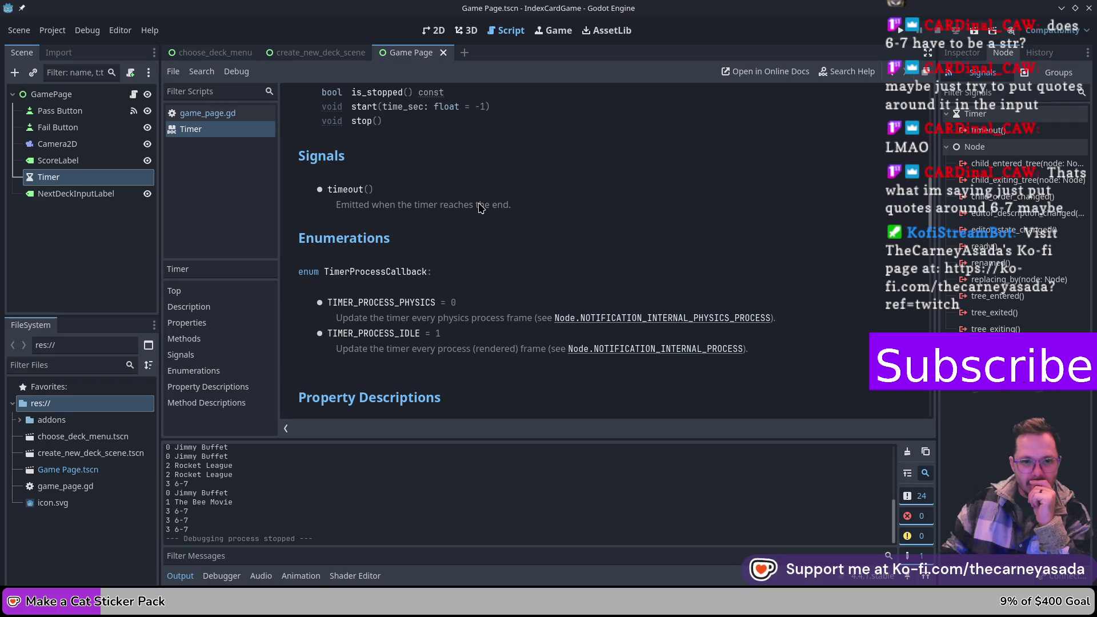
scroll(480, 208, down, 2)
scroll(480, 208, down, 3)
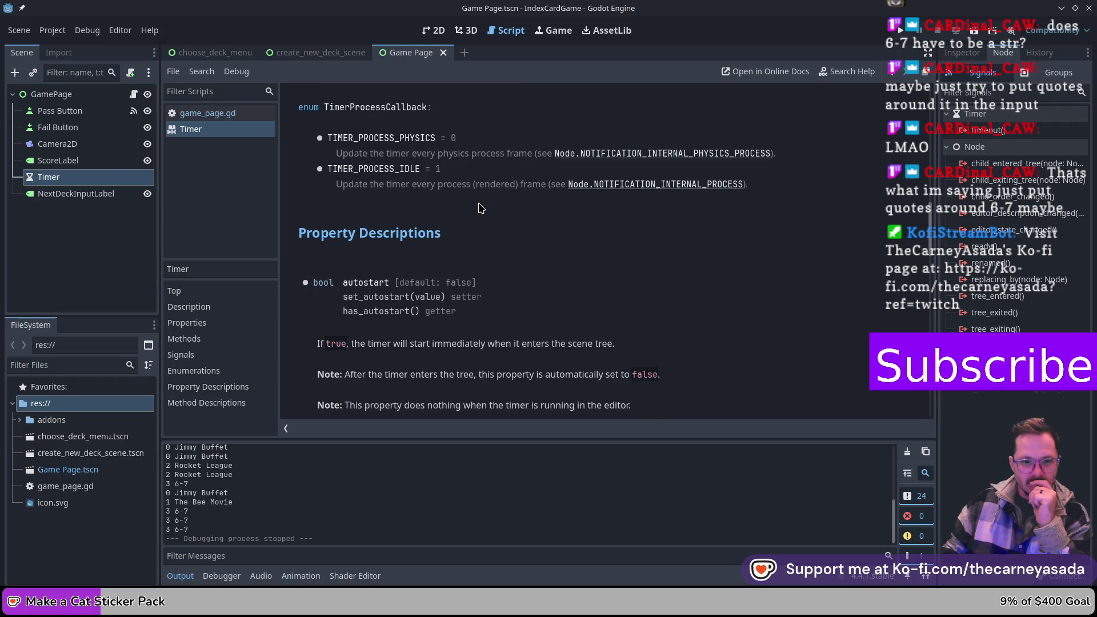
scroll(478, 210, down, 2)
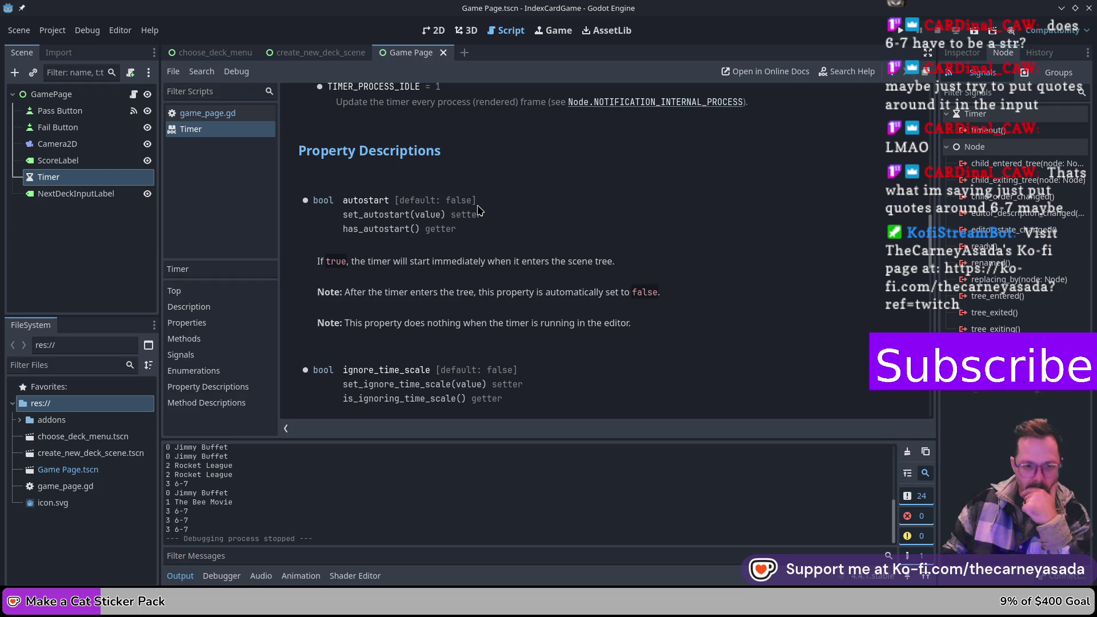
scroll(558, 206, up, 2)
click(236, 133)
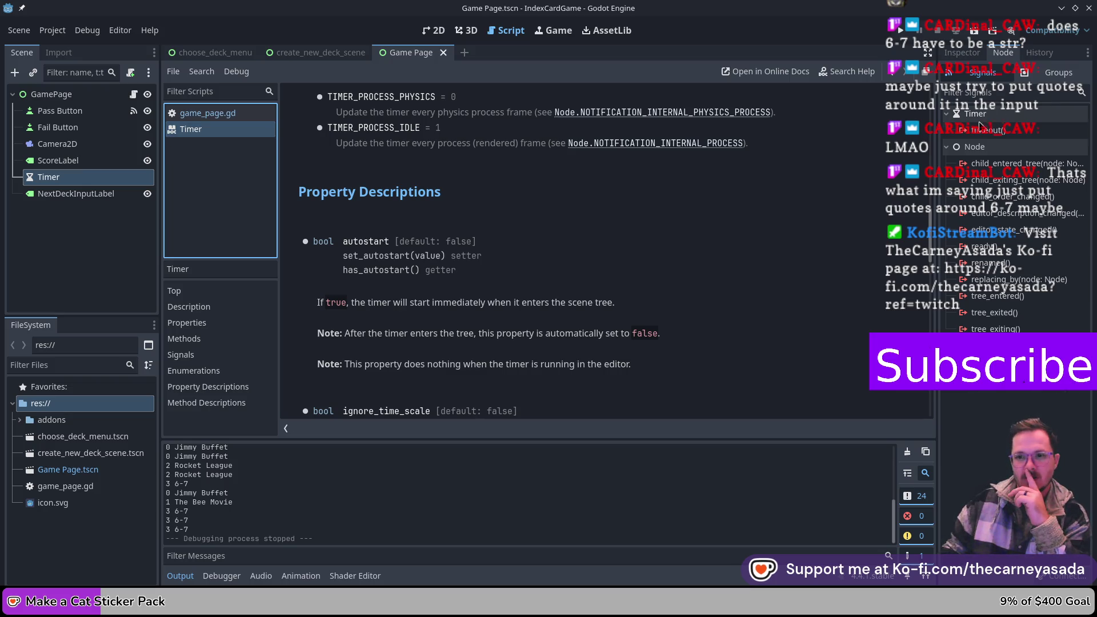
mouse_move(994, 136)
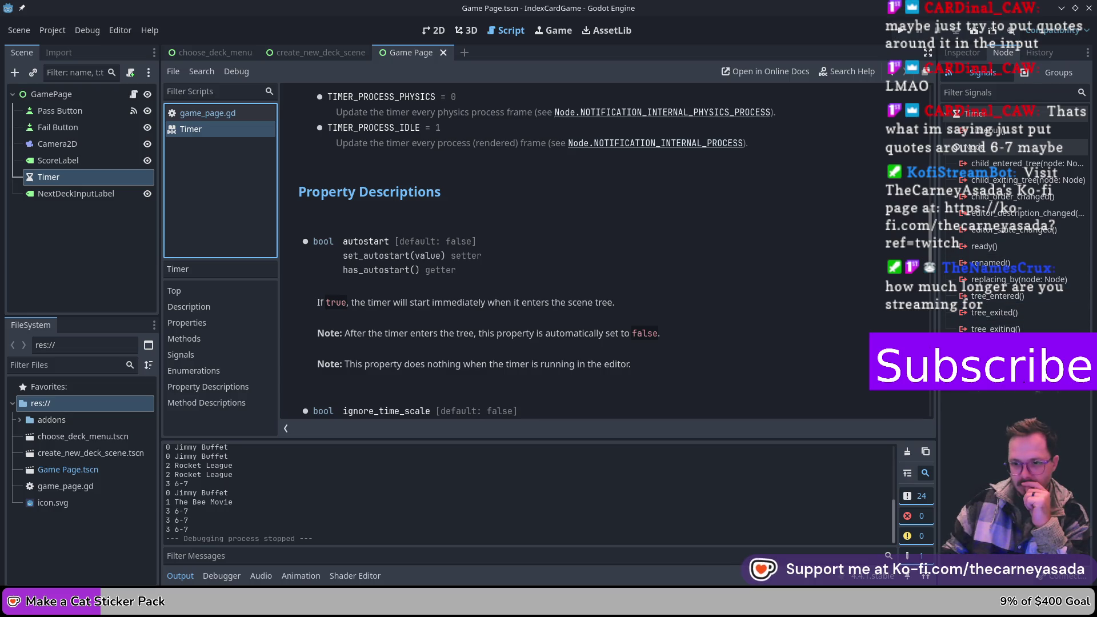
click(1006, 135)
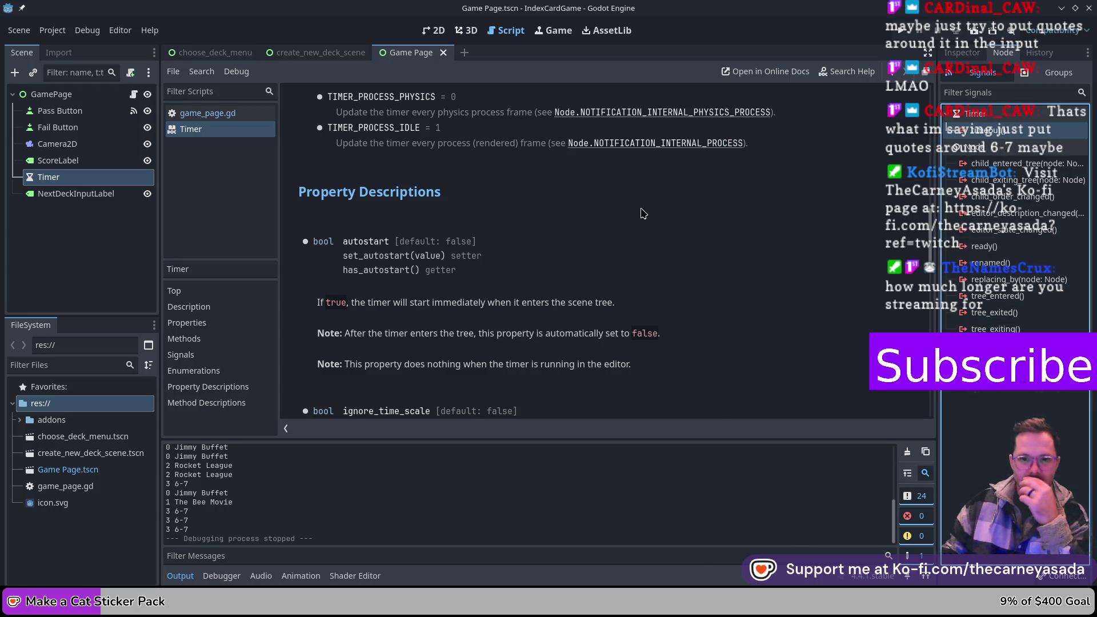
scroll(578, 318, up, 3)
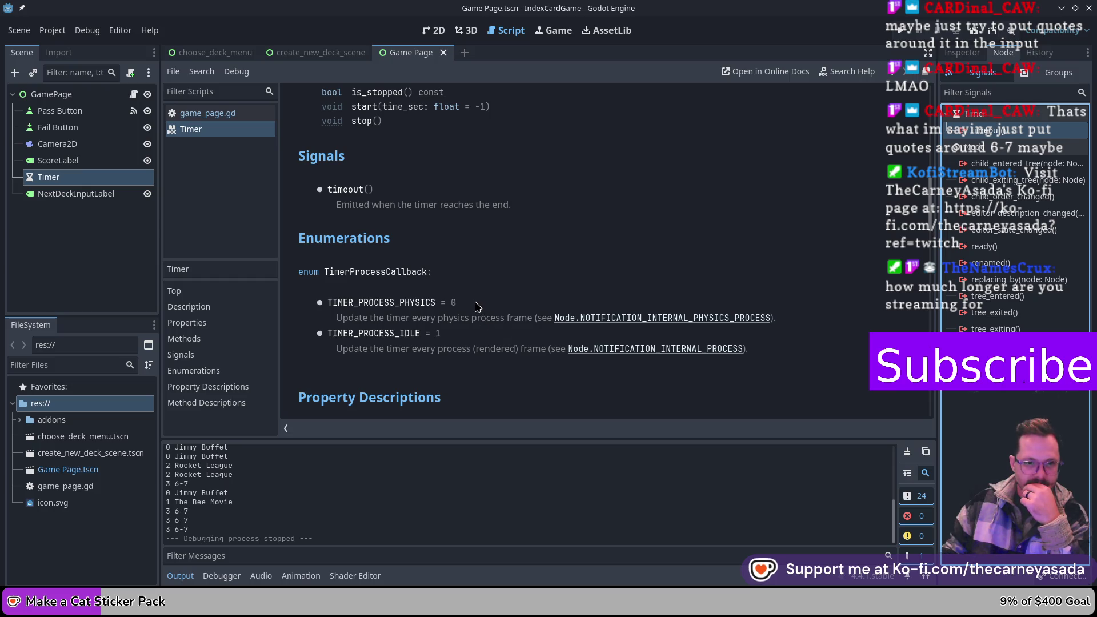
- Select NextDeckInputLabel, then Timer, and switch to the Game Page scene's 2D view
scroll(463, 271, up, 1)
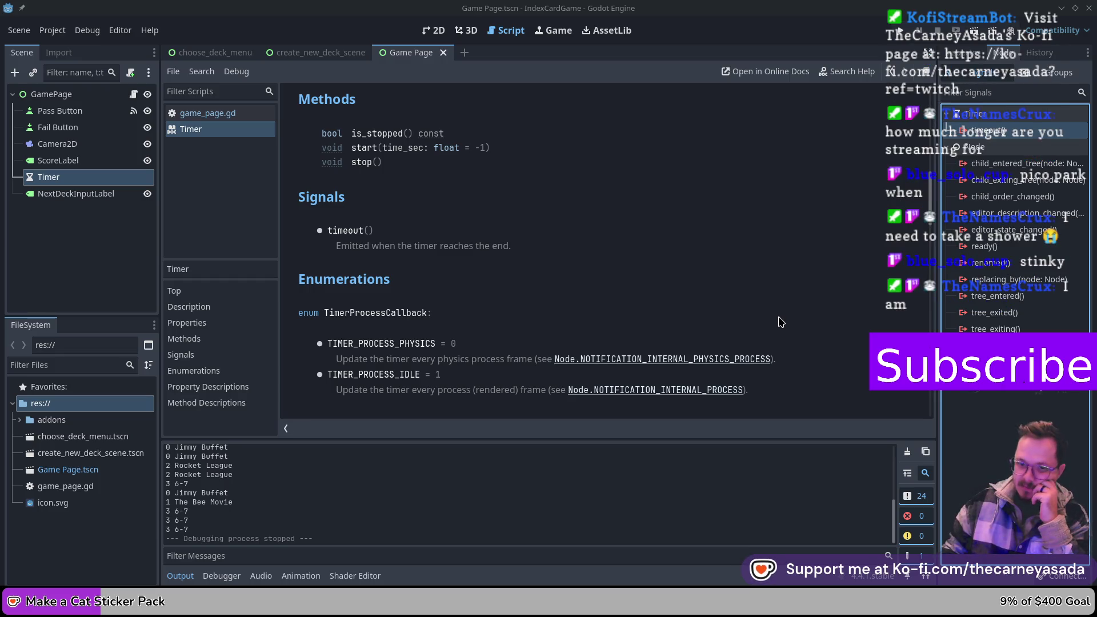
scroll(499, 280, down, 3)
scroll(499, 279, down, 4)
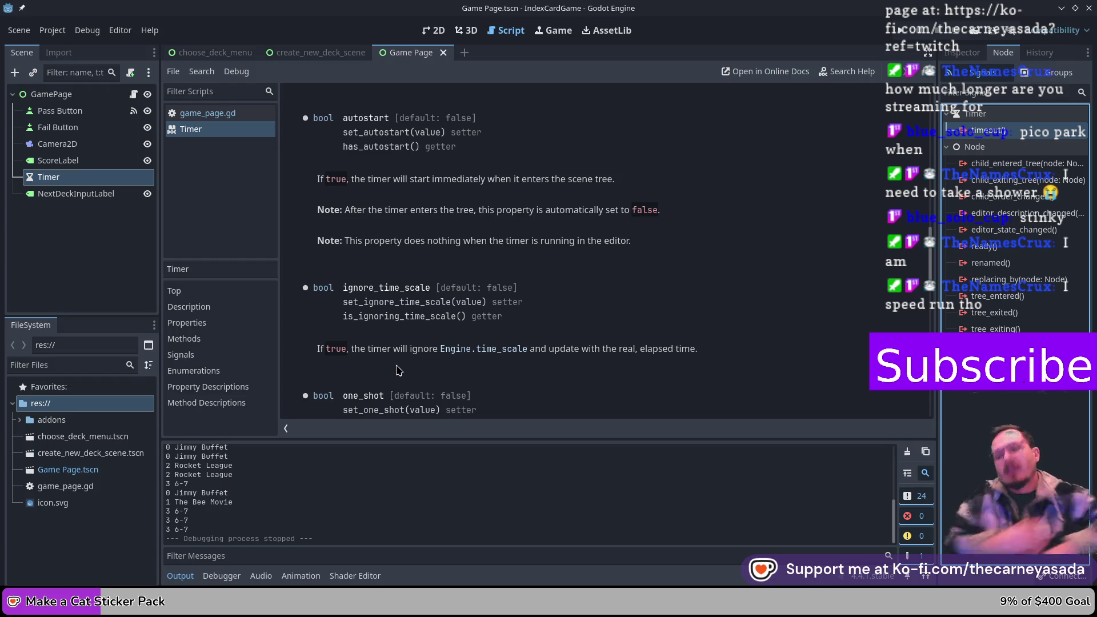
click(88, 235)
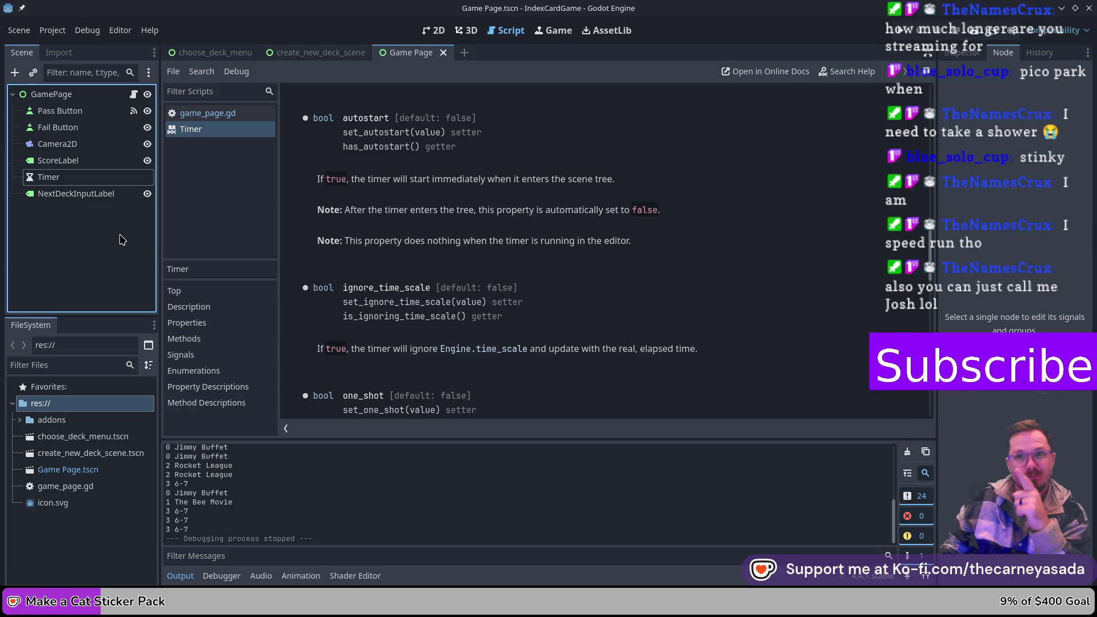
click(87, 197)
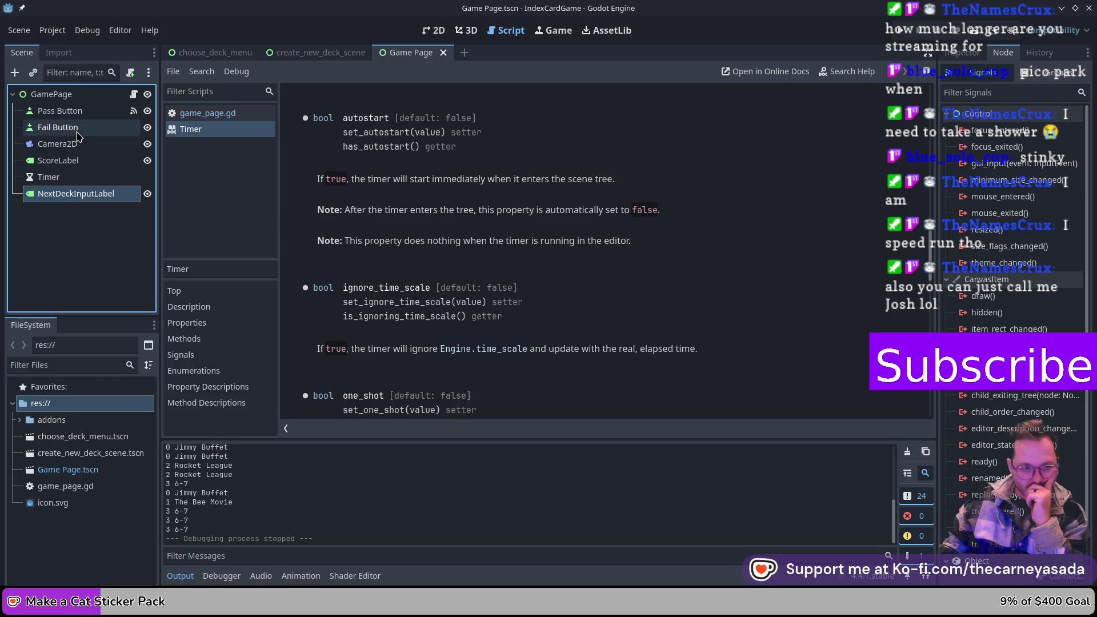
click(84, 179)
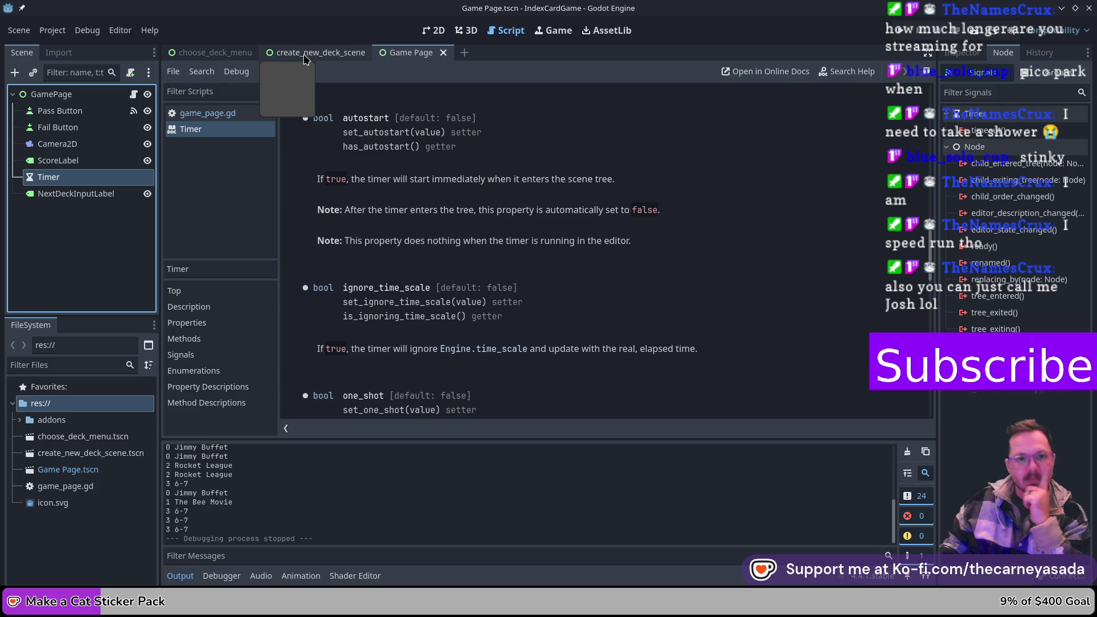
click(433, 31)
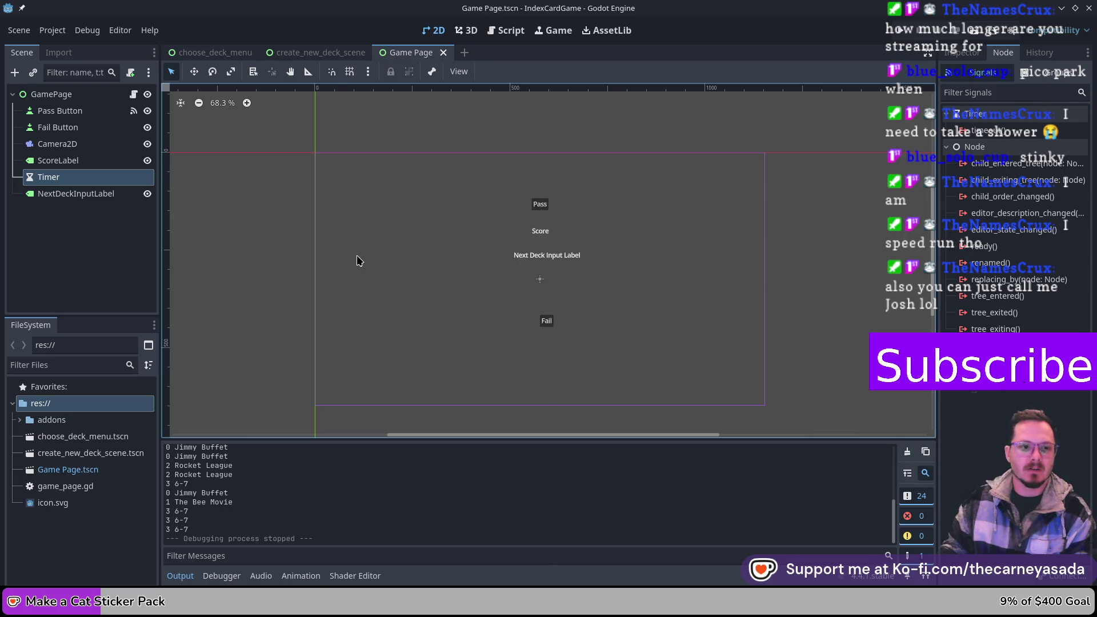
- Declare func _on_fail_button_pressed() -> void: below increase_score in the GamePage script
click(134, 95)
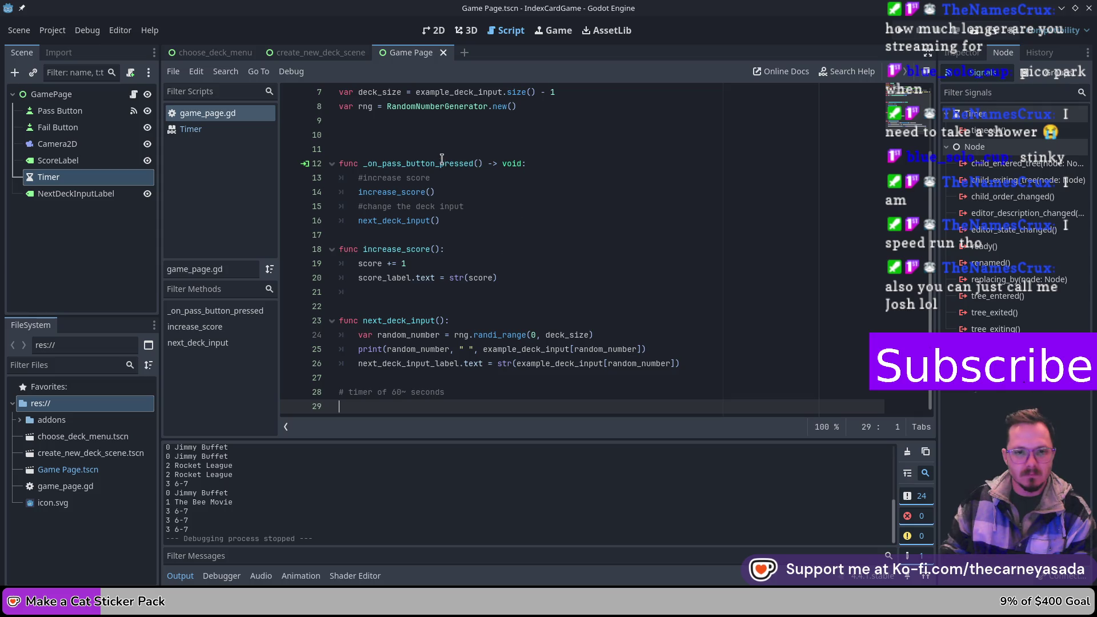
click(402, 299)
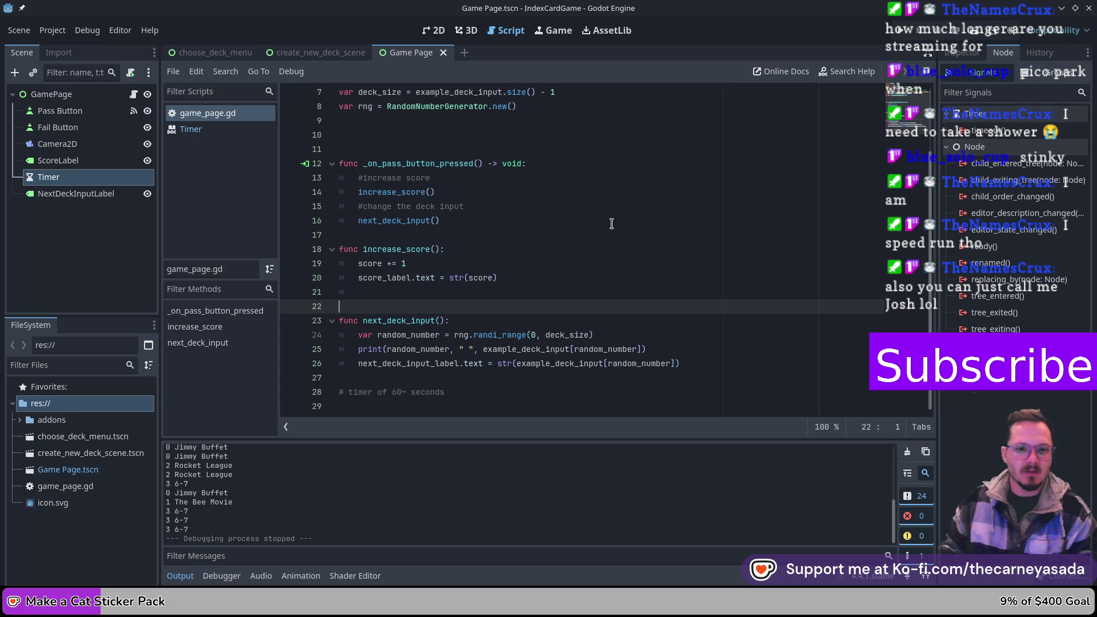
scroll(615, 194, up, 2)
scroll(571, 203, down, 2)
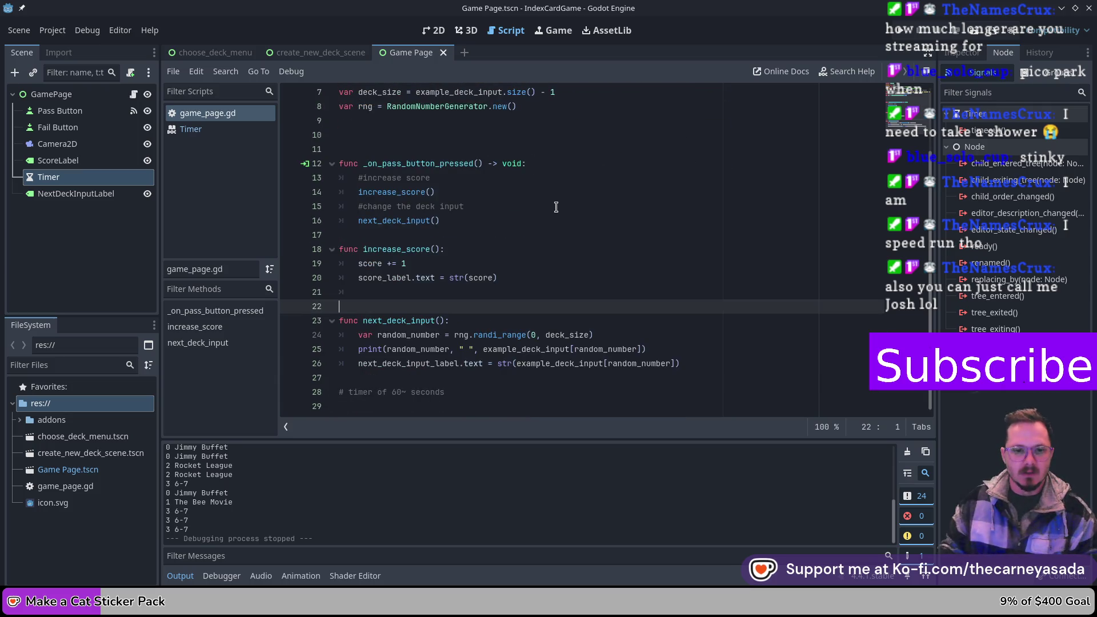
key(Return)
key(Return)
key(Return)
key(Up)
key(Up)
text(func)
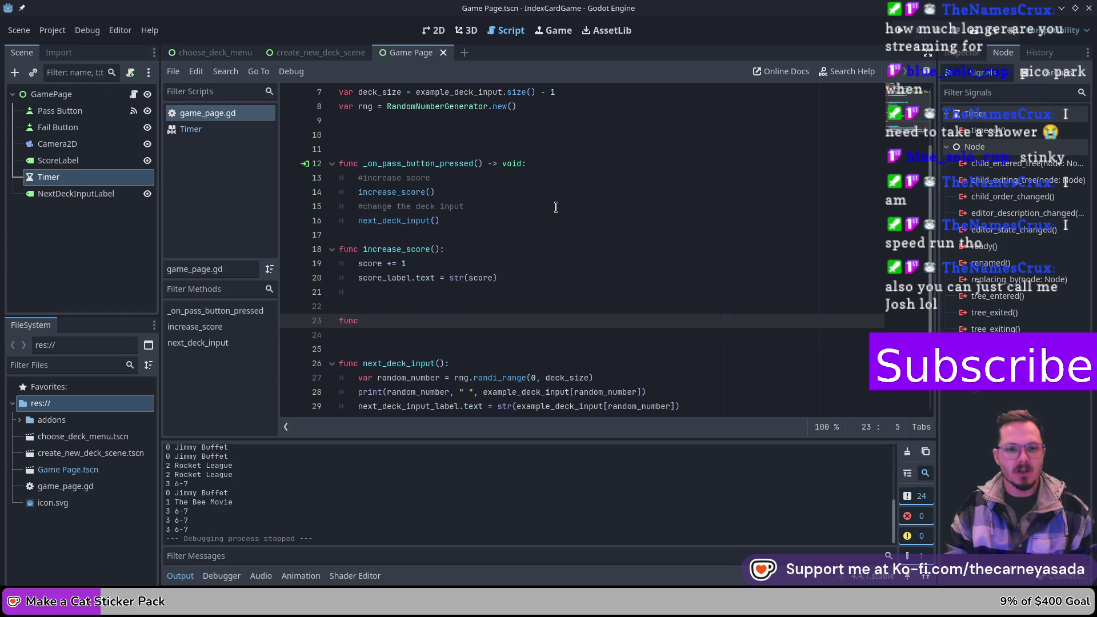
text( _on)
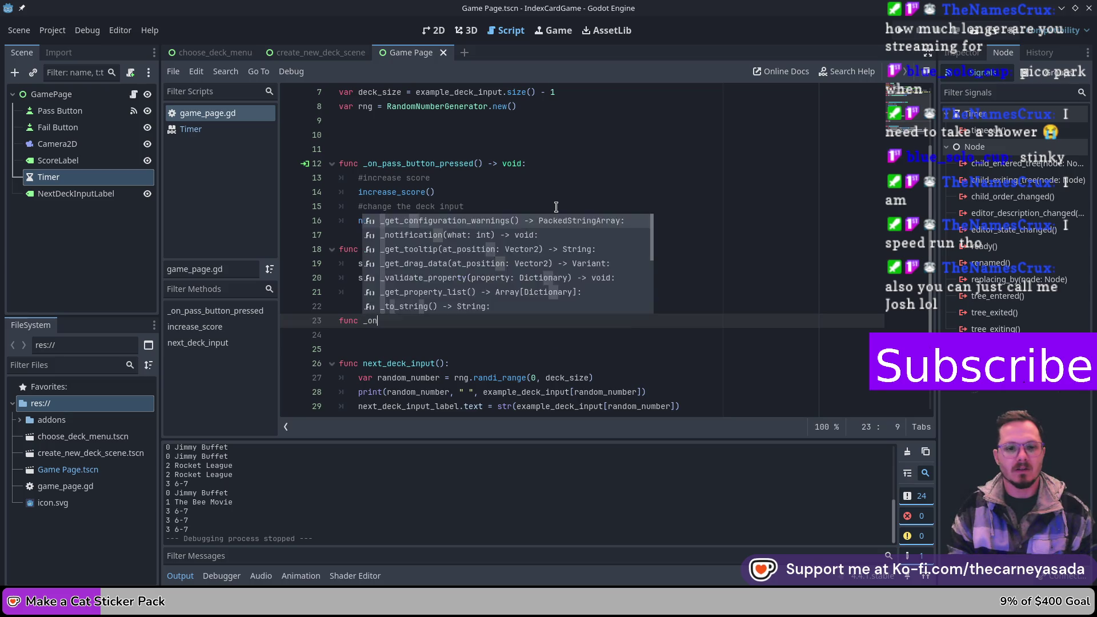
text(_fai)
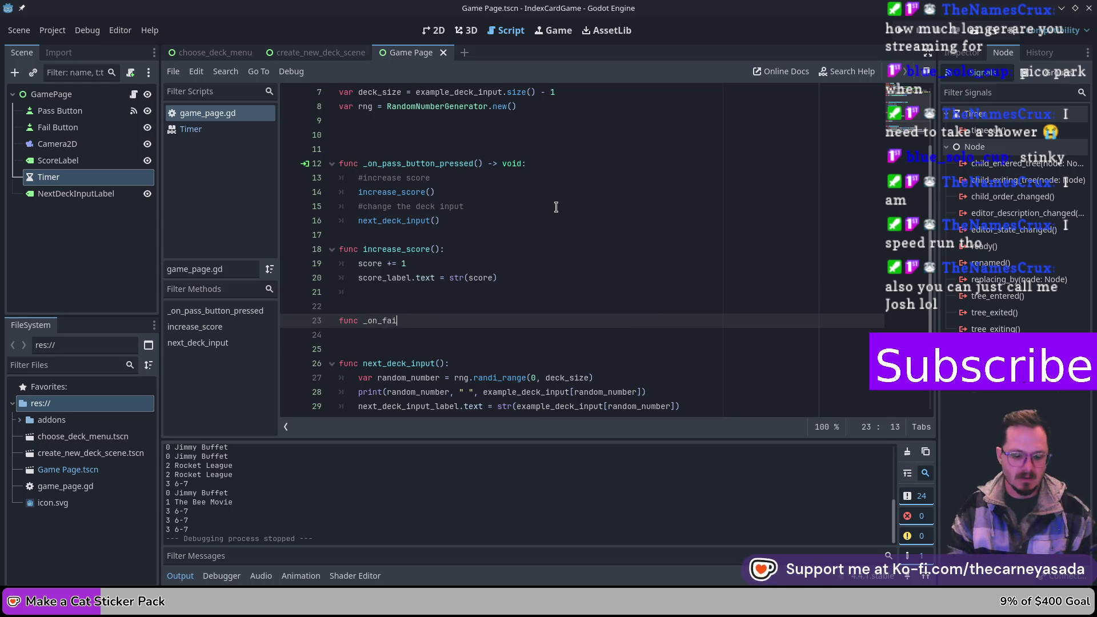
text(l_button_)
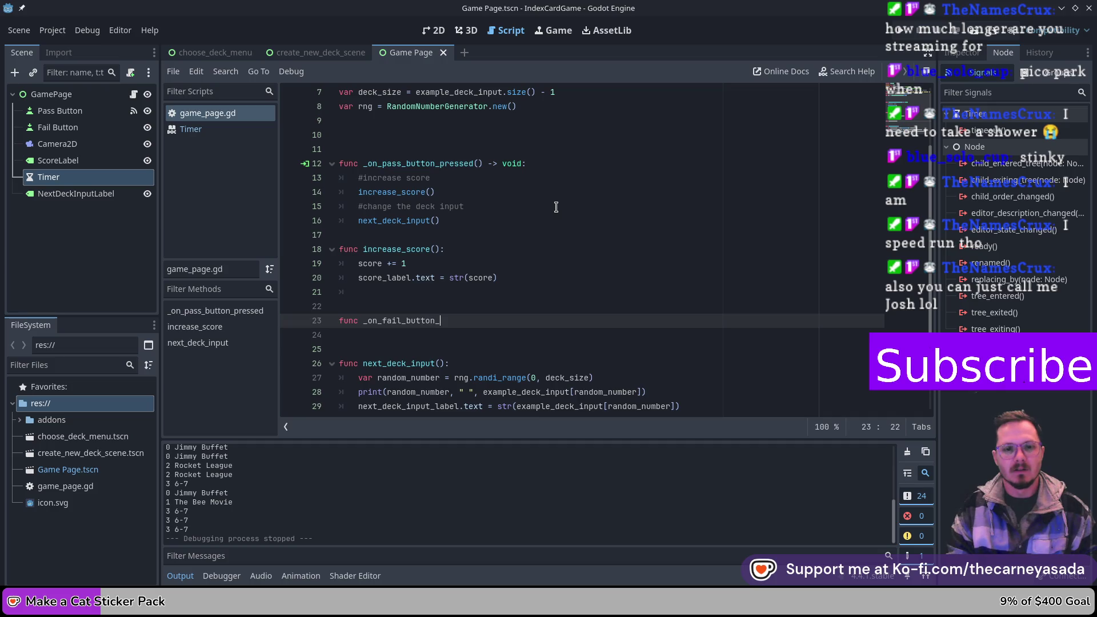
text(pressed() ->)
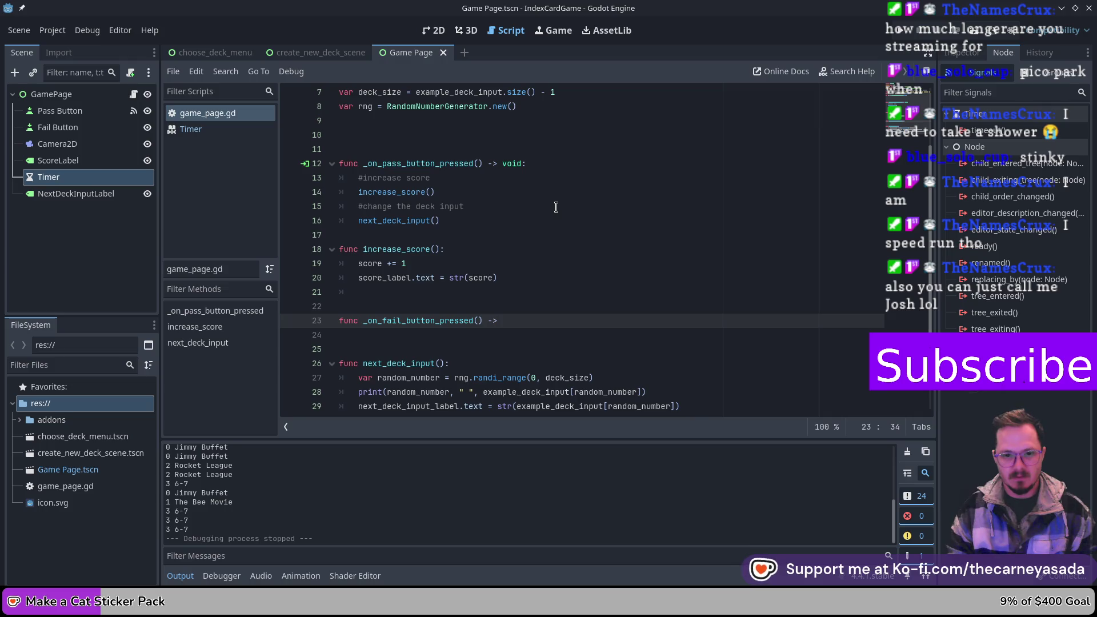
text( void)
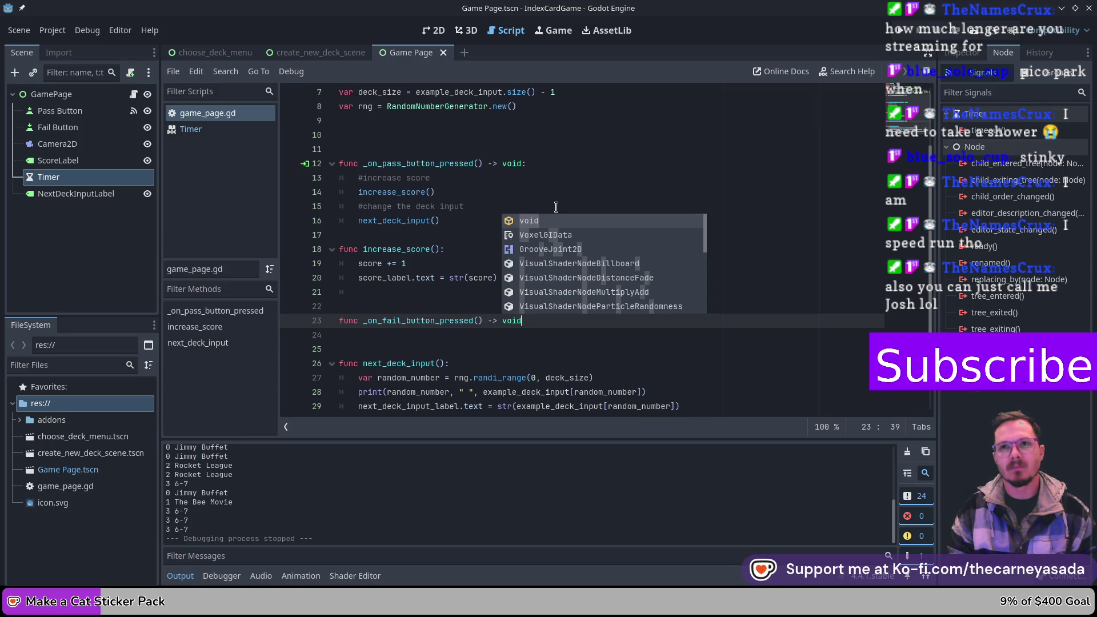
key(Escape)
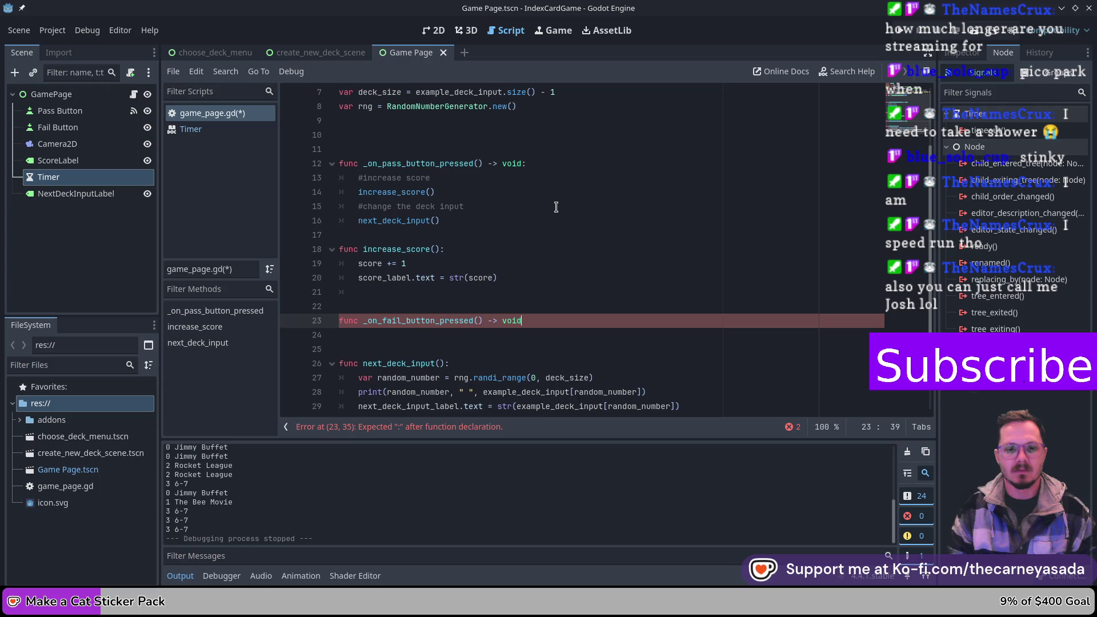
key(Return)
key(Tab)
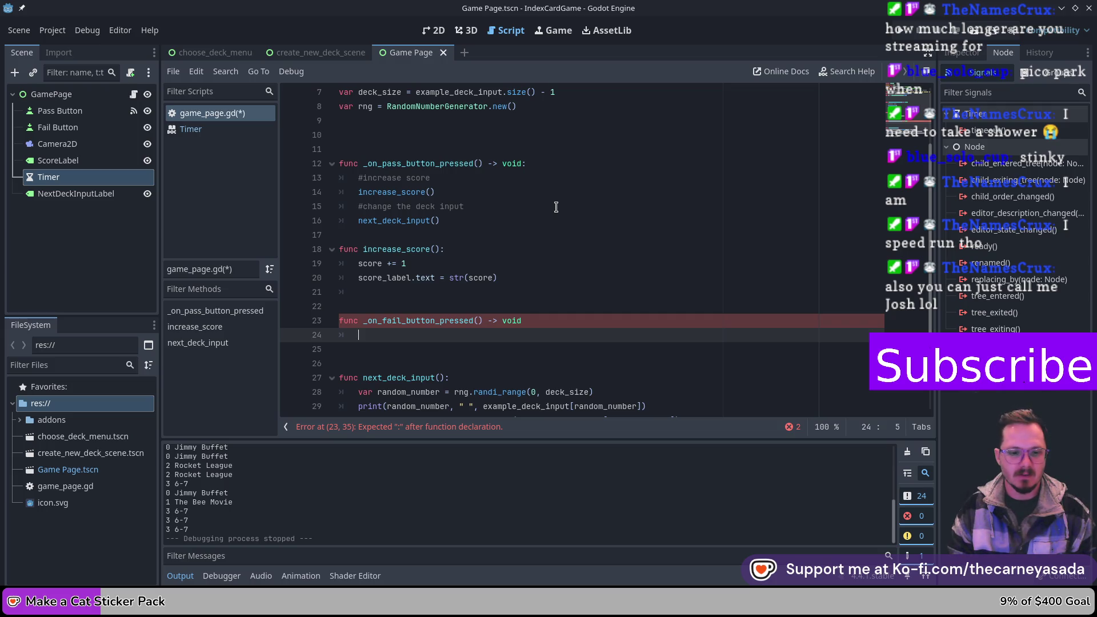
key(Left)
key(Left)
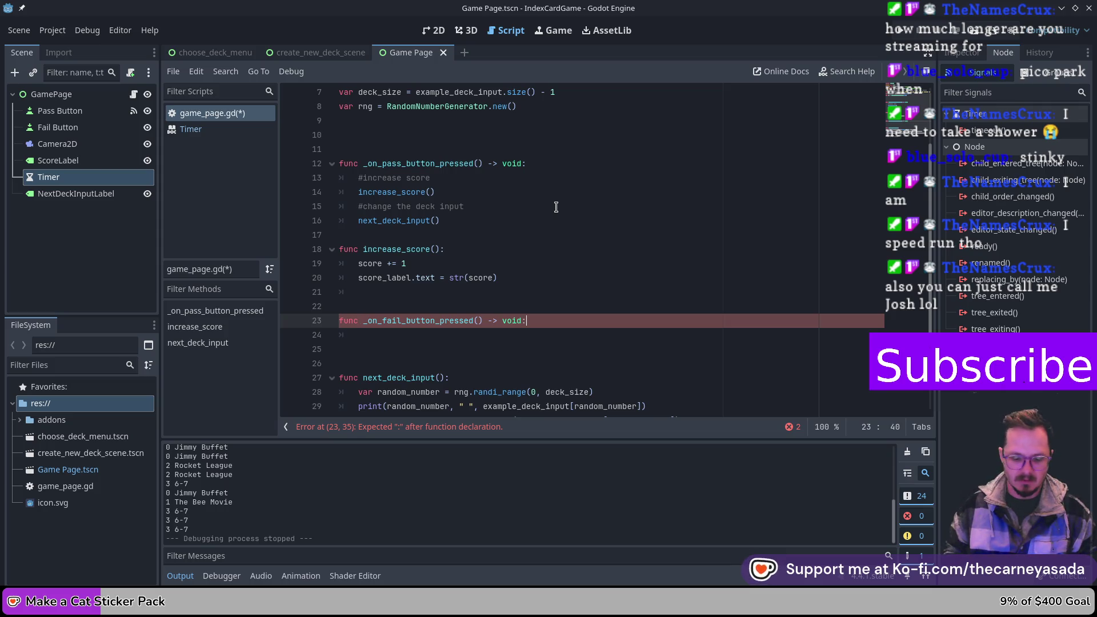
text(:)
key(Down)
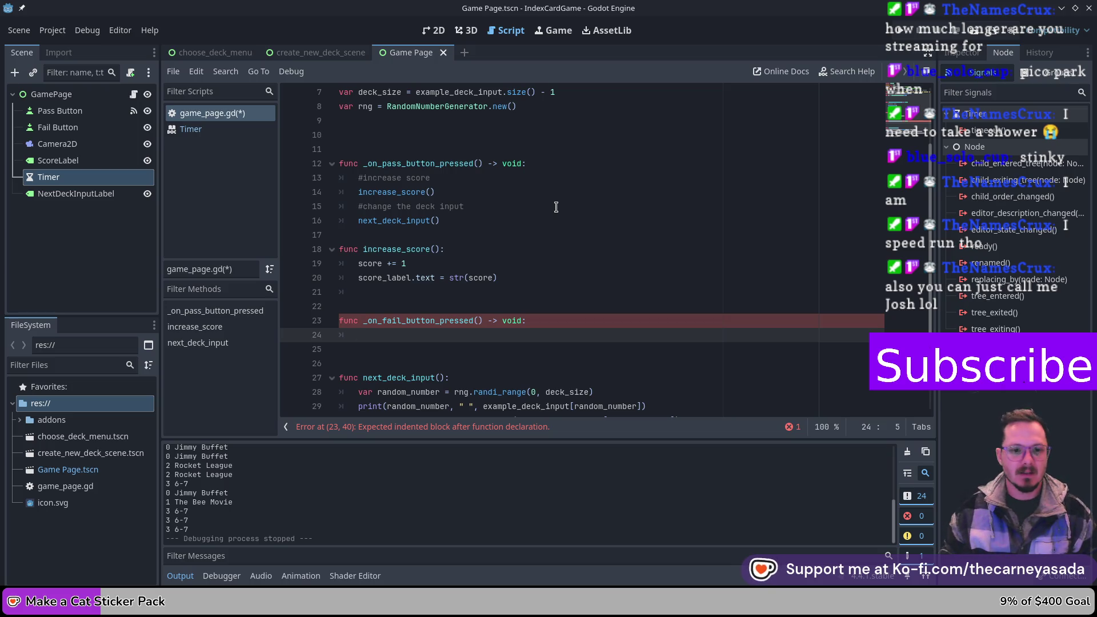
- Call next_deck_input() in the function body, then save and run with F6
text(next)
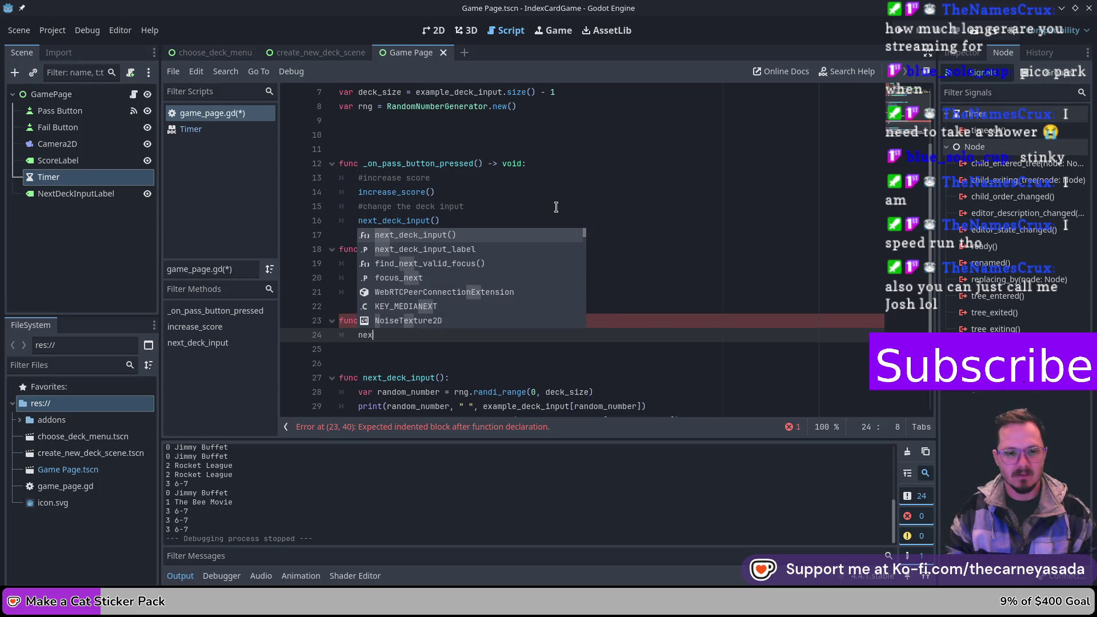
key(Return)
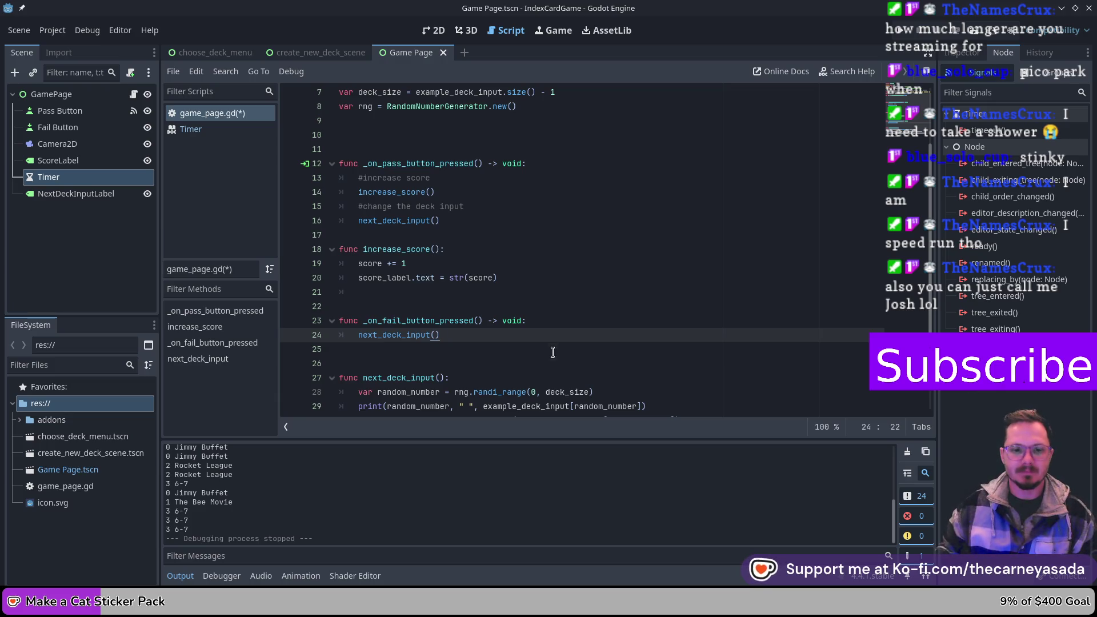
key(F6)
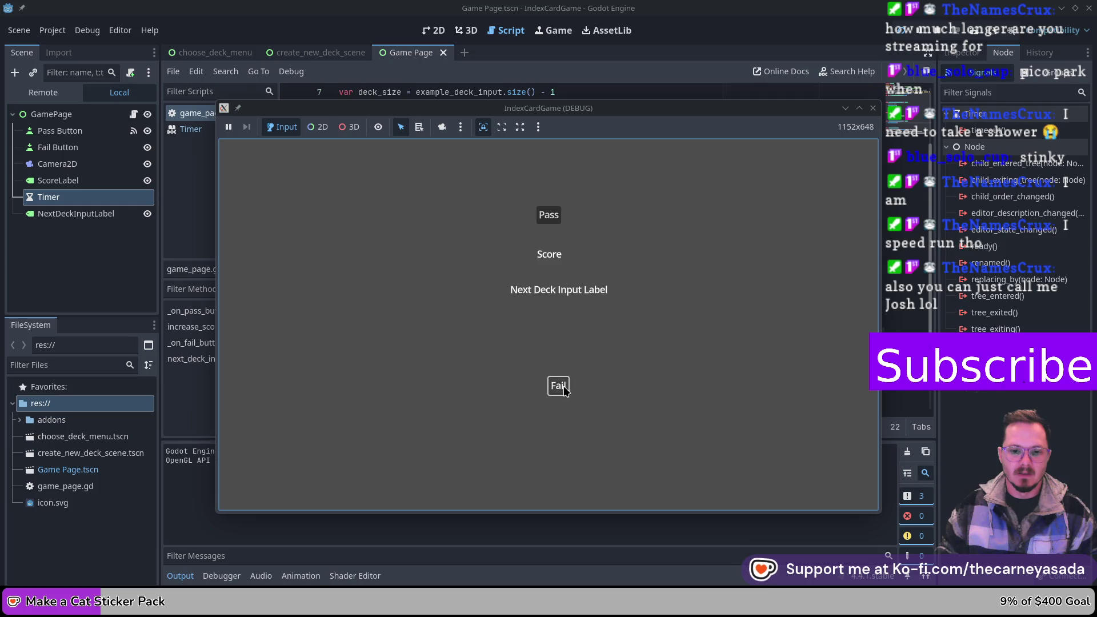
- Stop the game, relaunch it, press Fail once, and stop it again
click(873, 108)
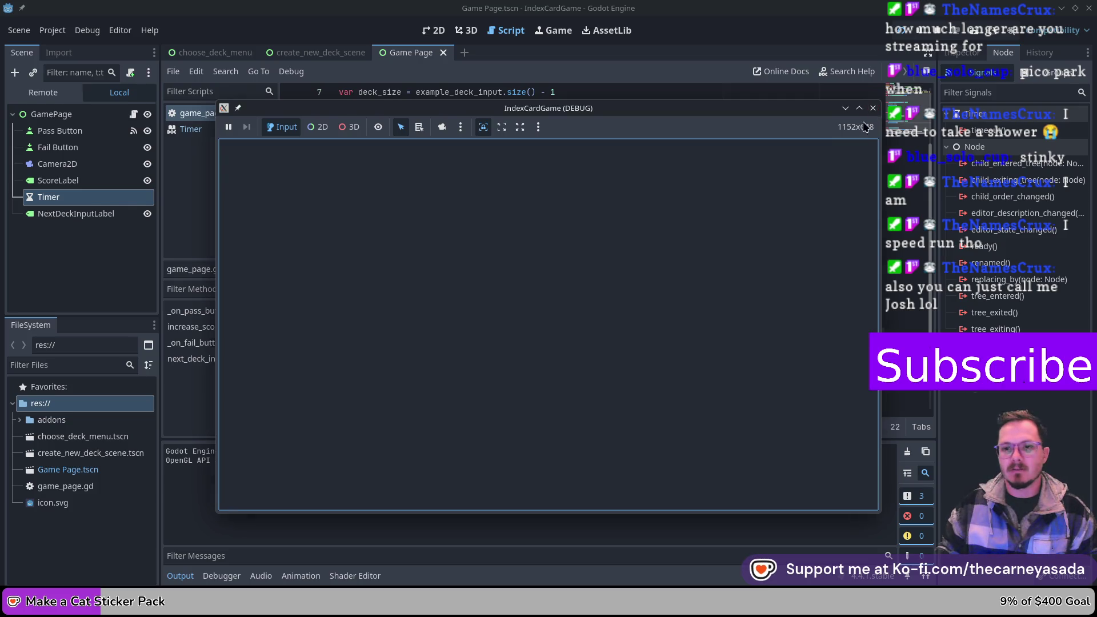
scroll(472, 336, down, 2)
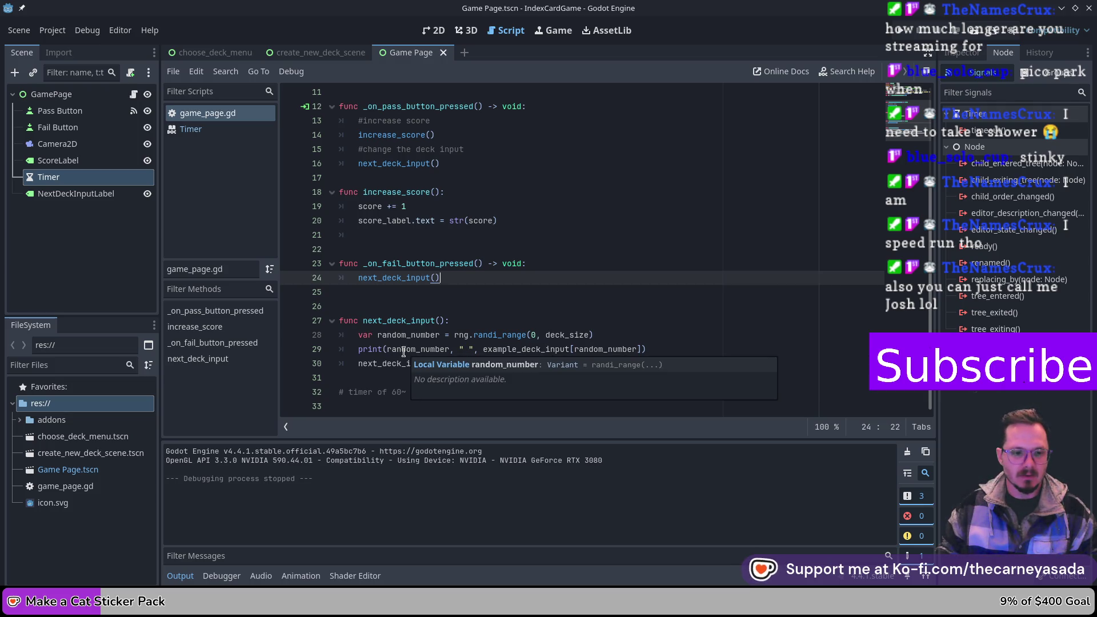
click(905, 32)
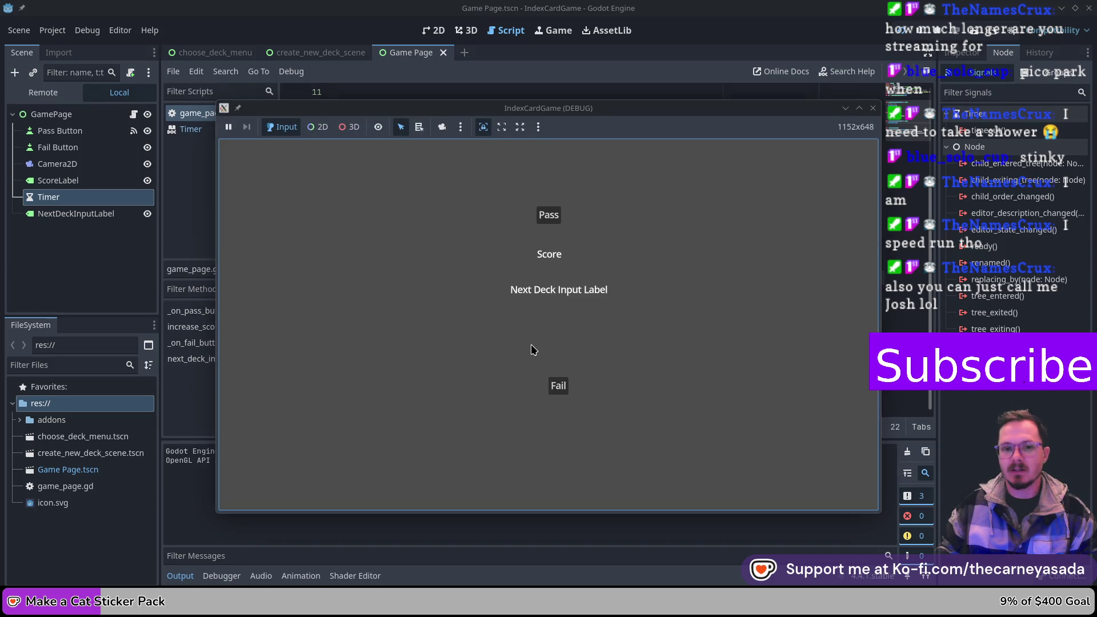
click(558, 385)
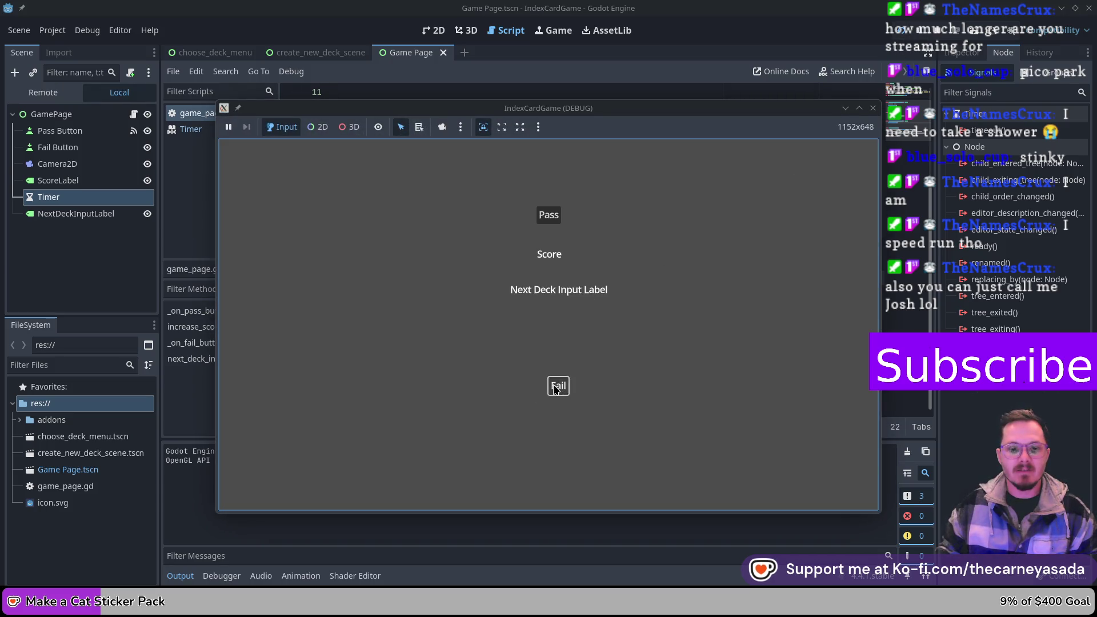
click(874, 108)
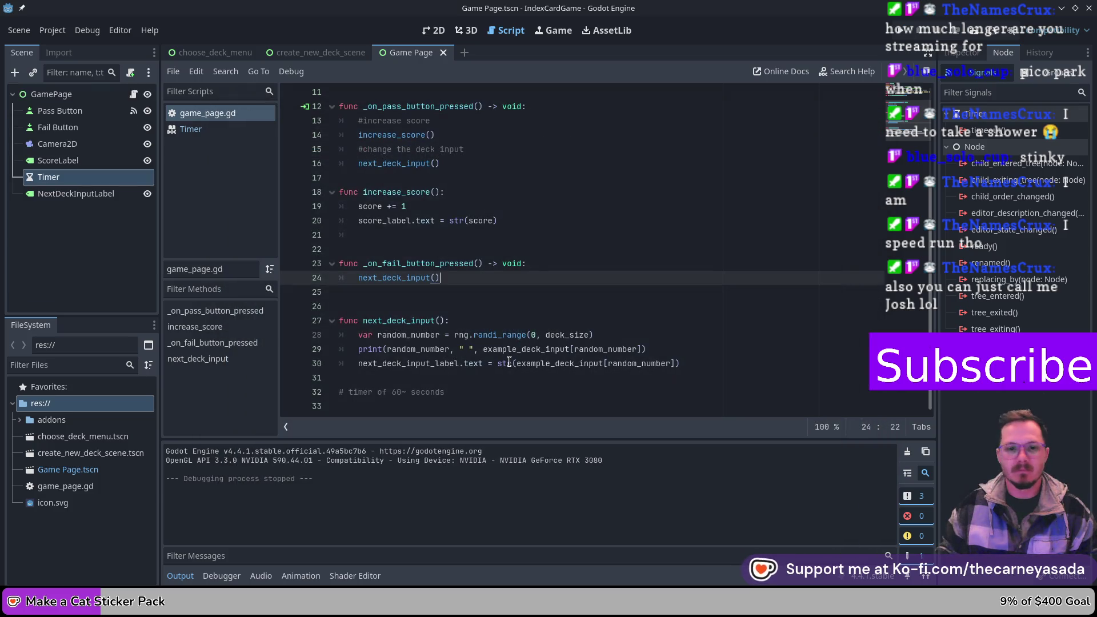
scroll(605, 316, up, 4)
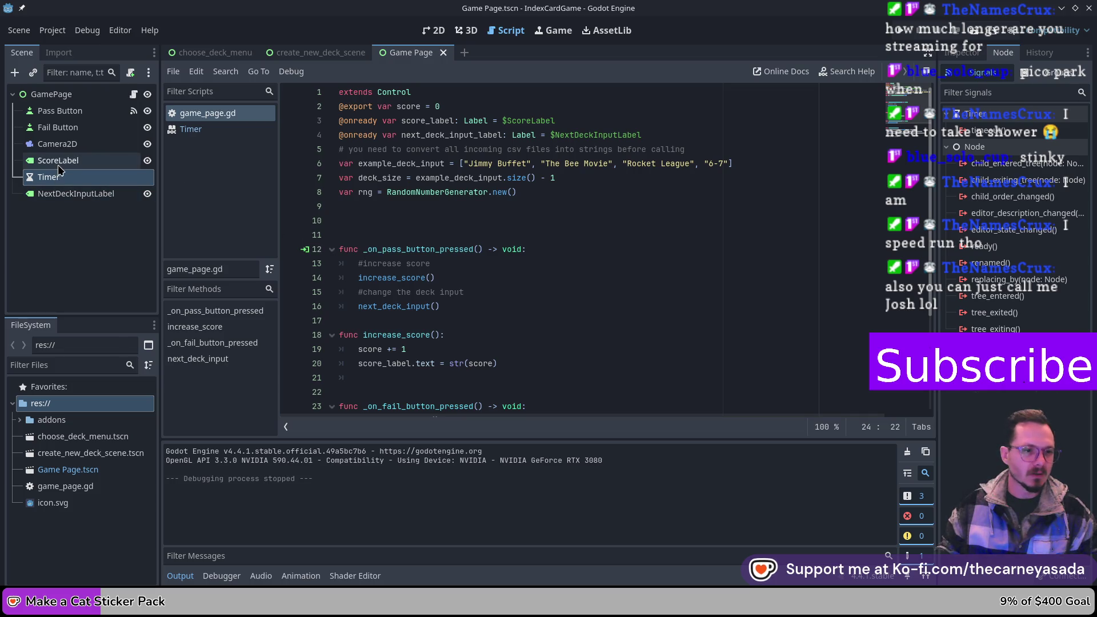
- Connect Fail Button's pressed() signal to the existing _on_fail_button_pressed() method, then run with F6
click(57, 111)
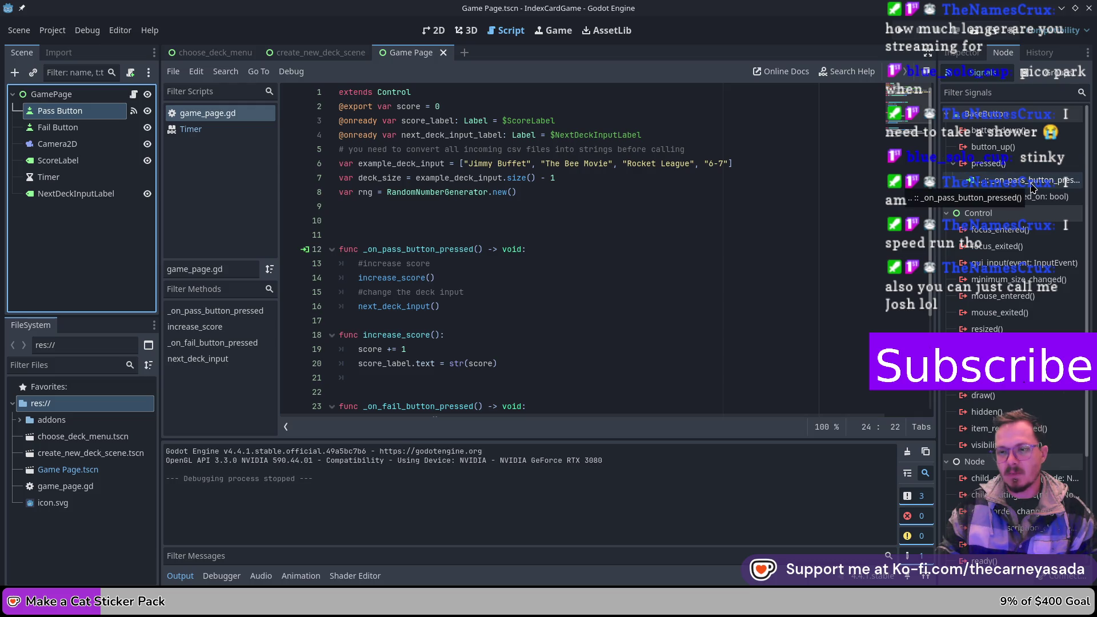
click(57, 127)
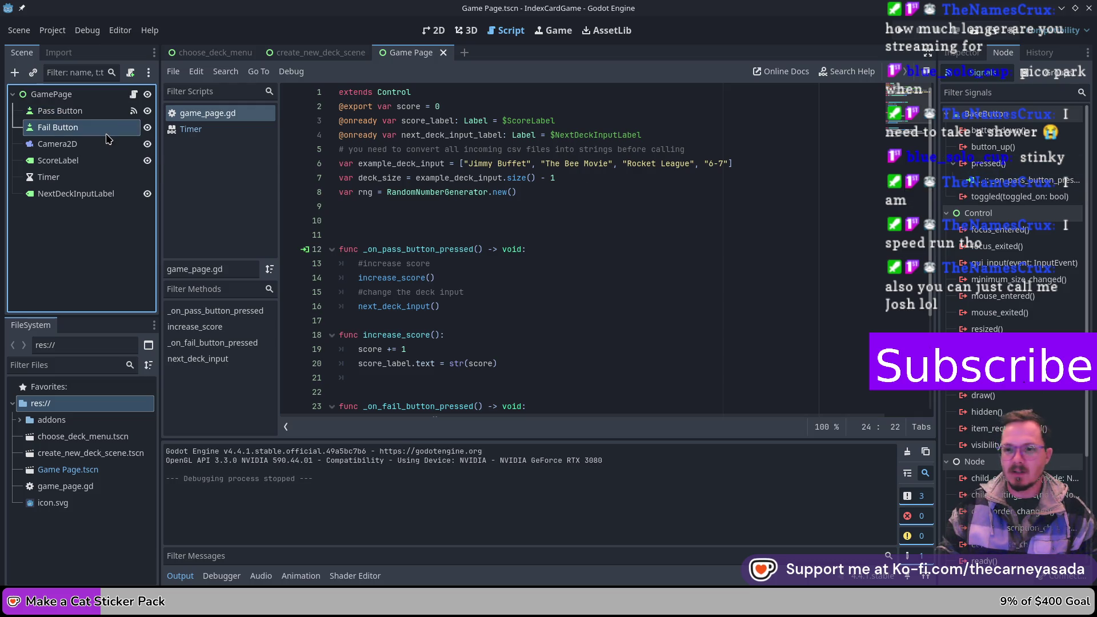
click(987, 163)
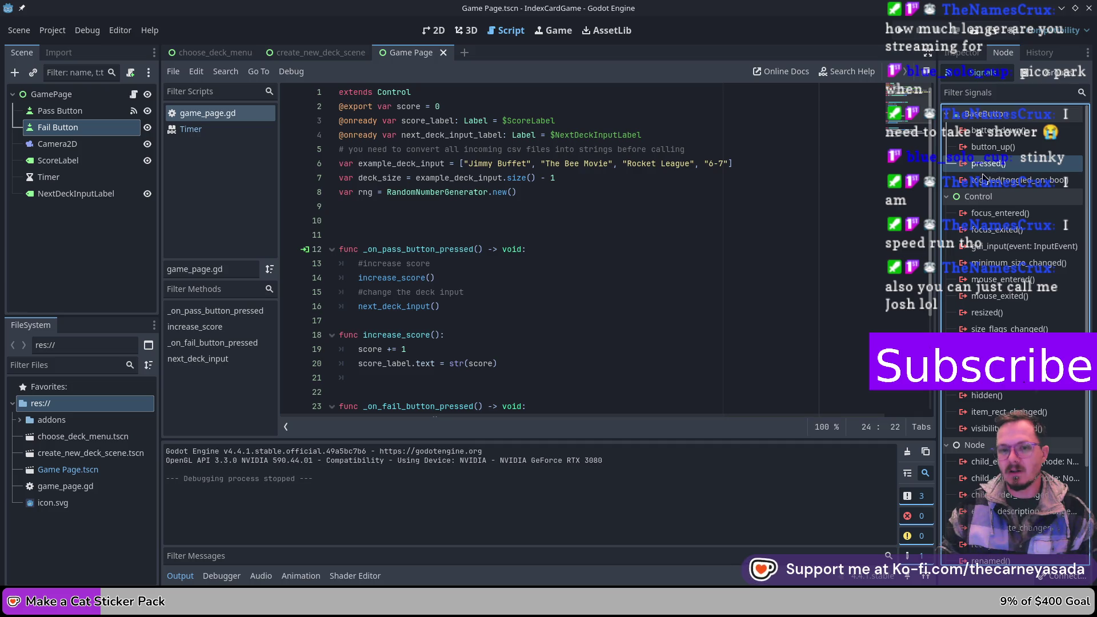
scroll(559, 284, down, 2)
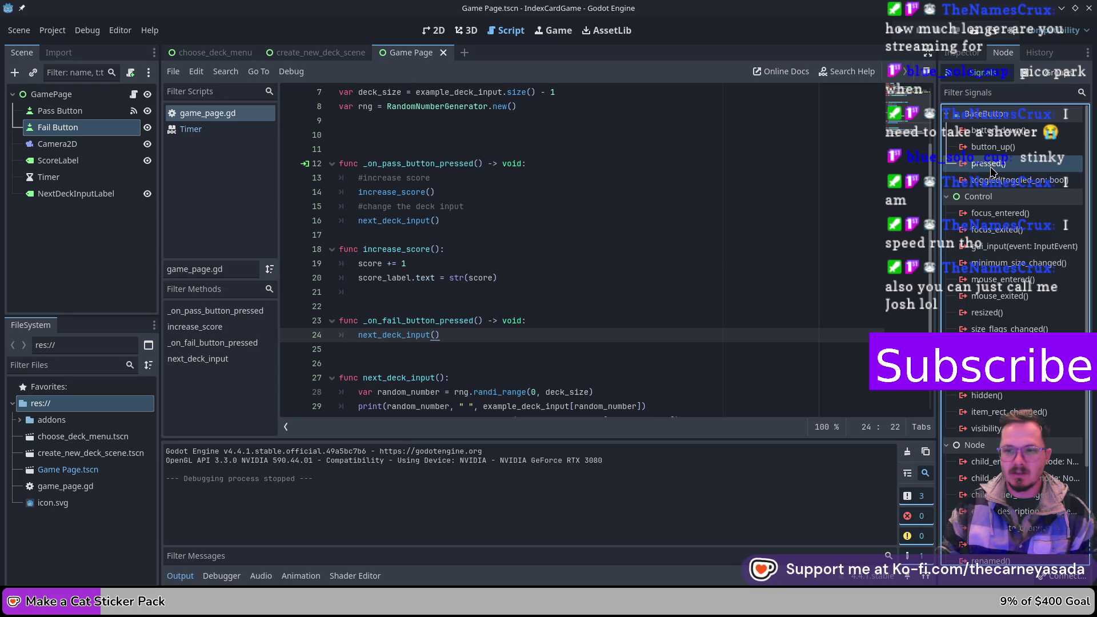
key(Return)
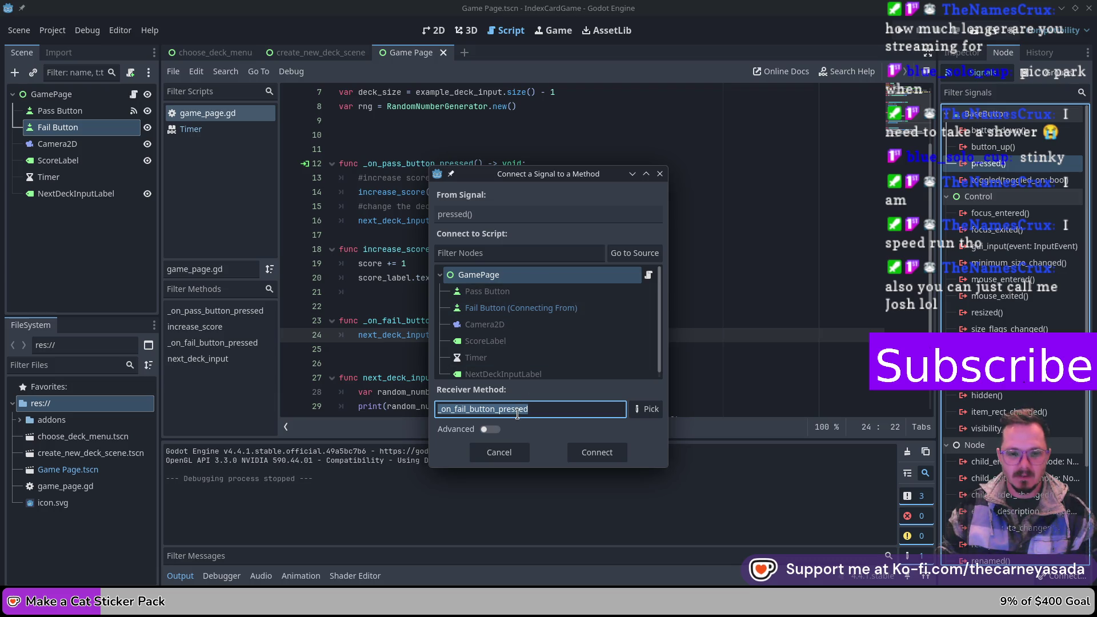
click(647, 409)
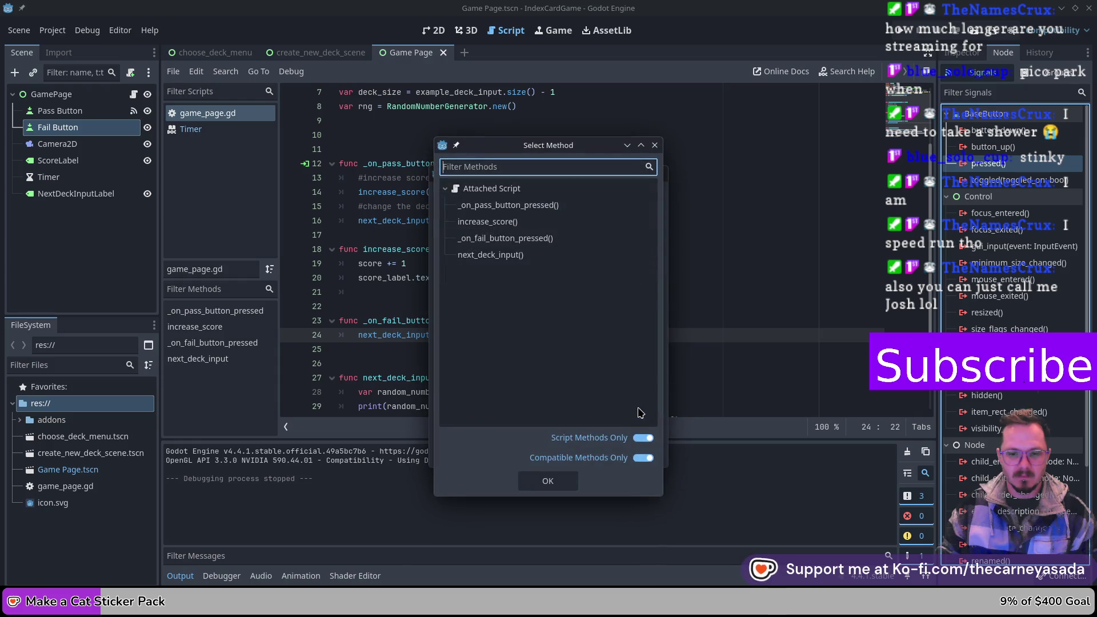
click(580, 243)
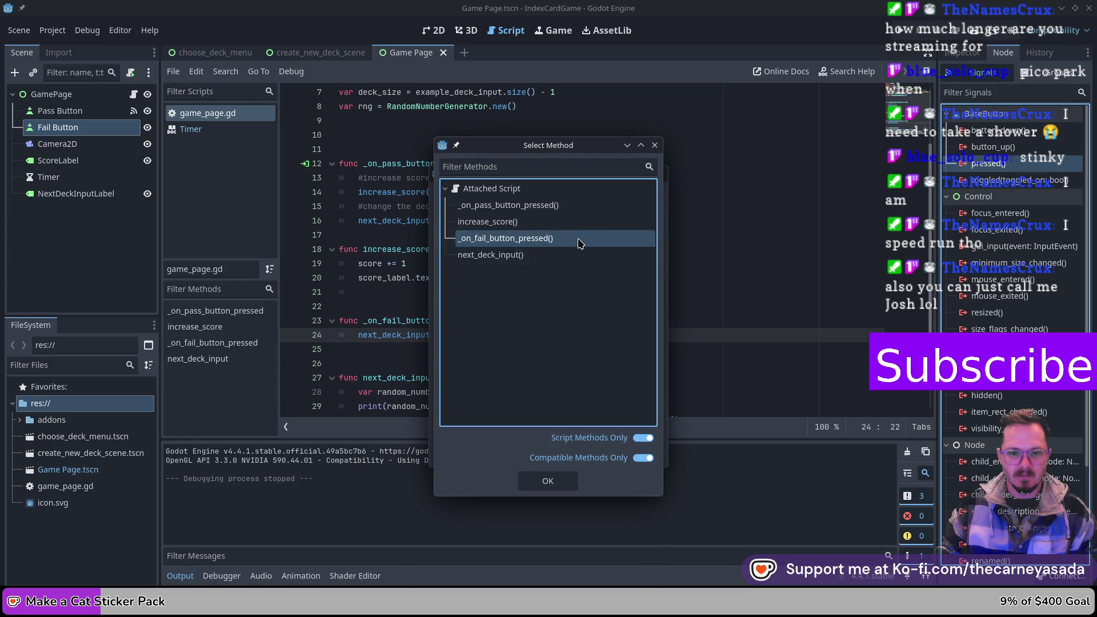
click(547, 480)
click(596, 452)
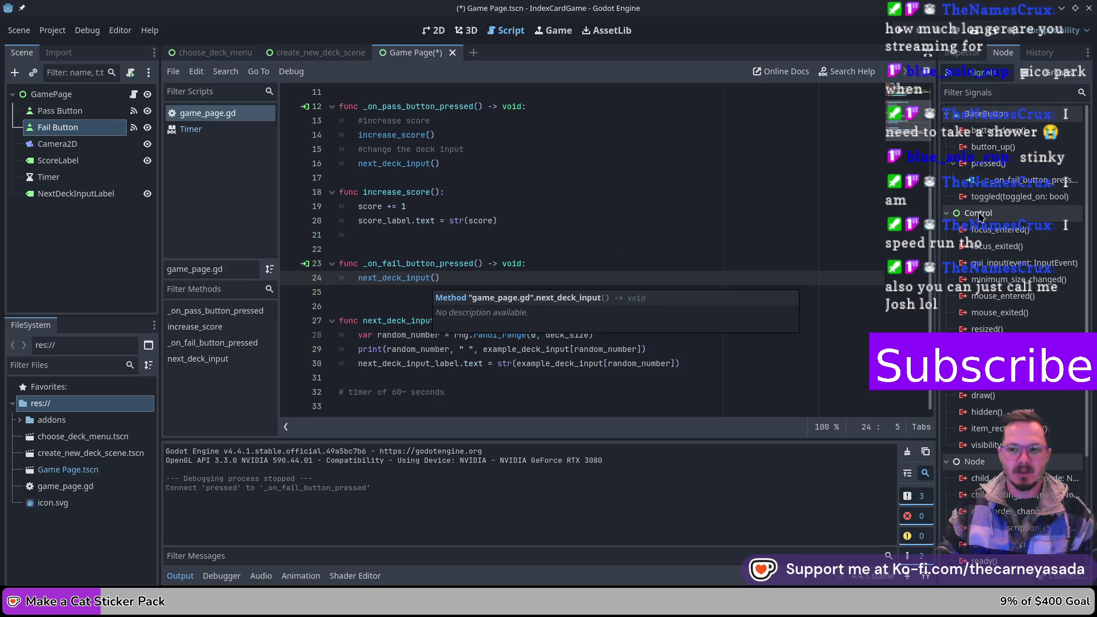
key(F6)
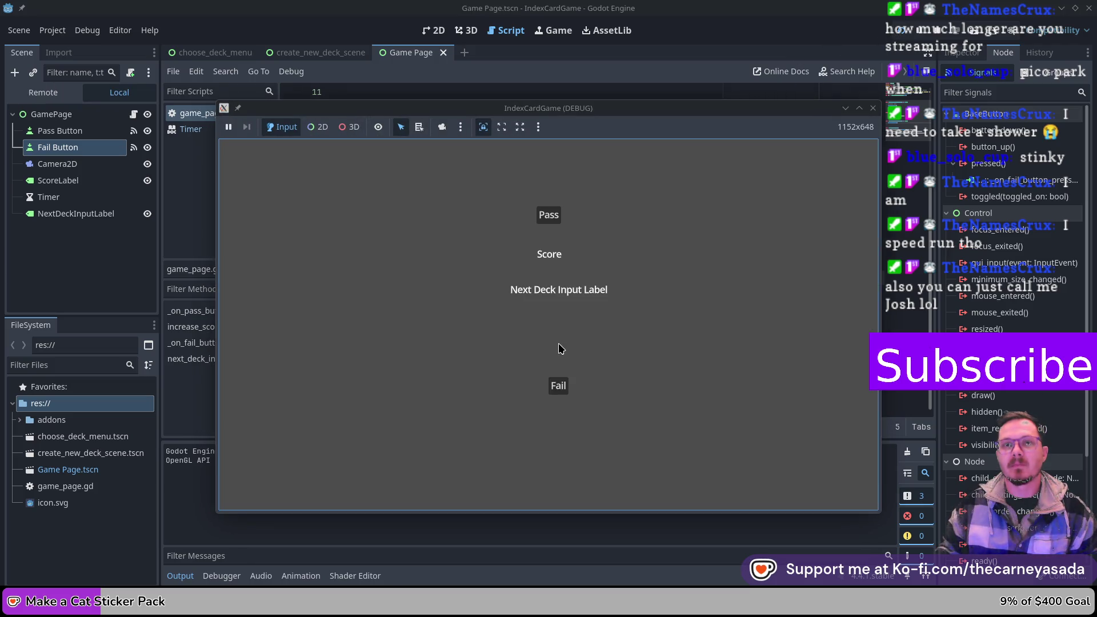
- Press Fail six times to watch the deck entry swap between The Bee Movie and Jimmy Buffet
click(557, 390)
click(558, 393)
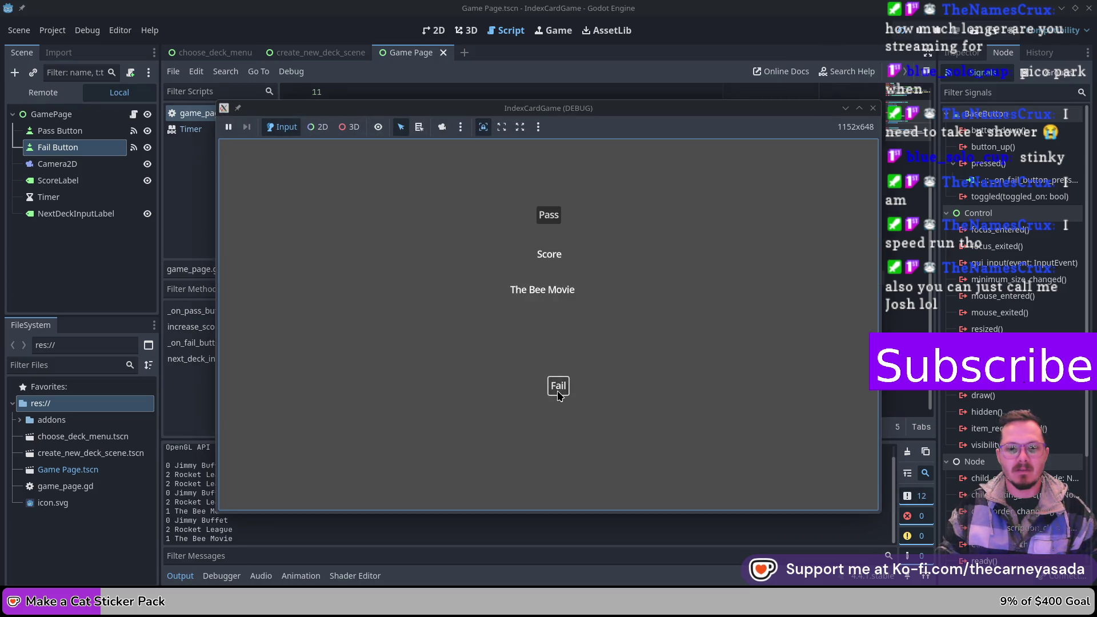
click(561, 393)
click(558, 389)
click(558, 389)
click(558, 389)
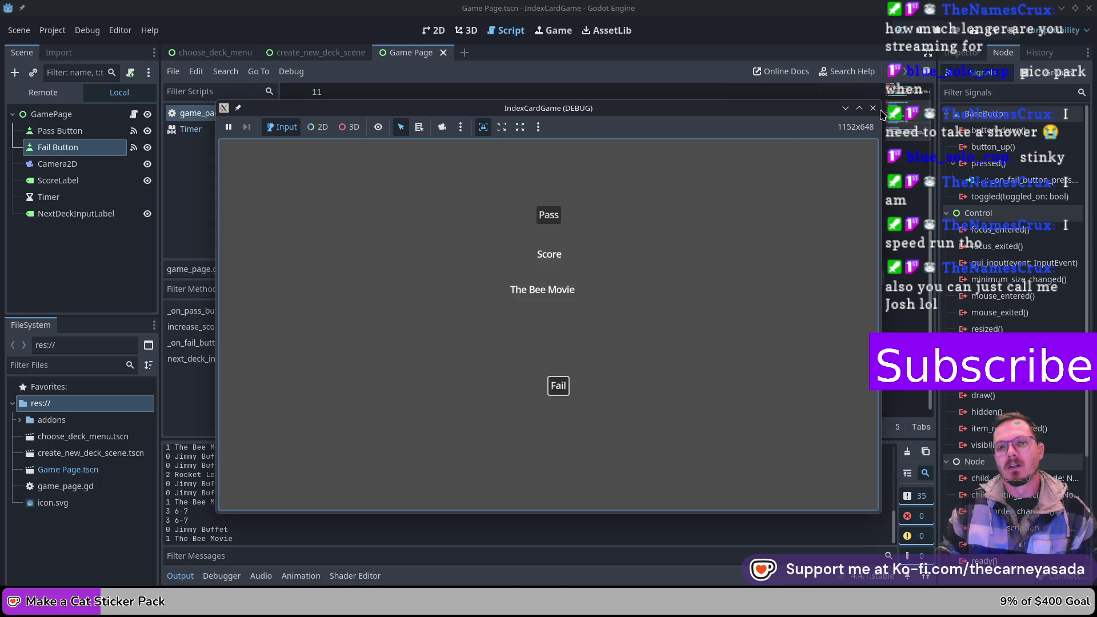
click(873, 108)
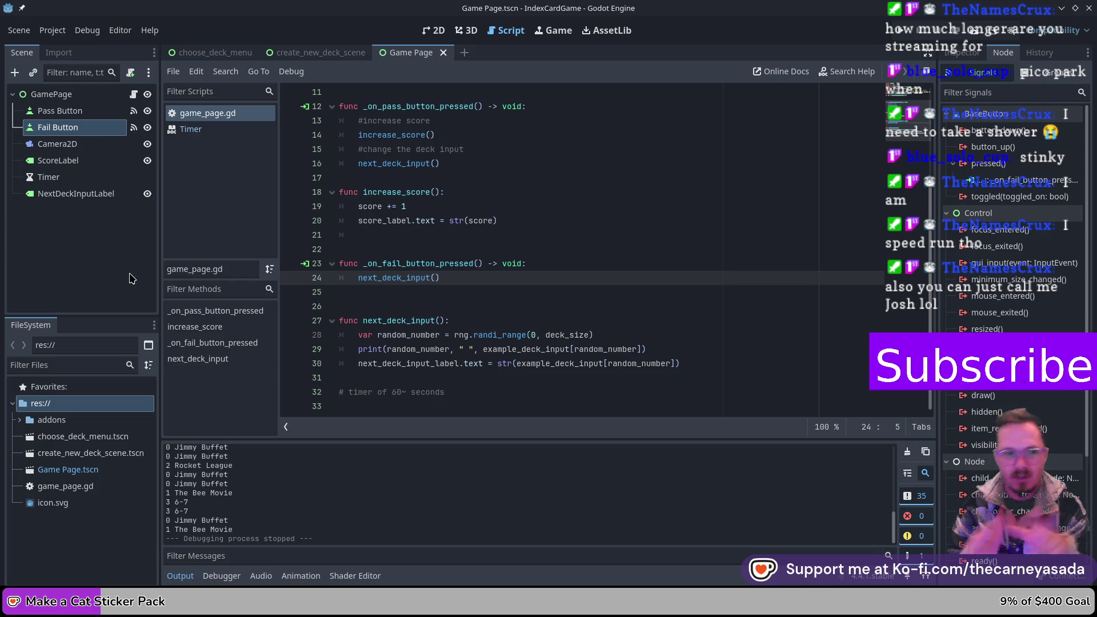
- Connect the Timer's timeout signal to a new _on_timer_timeout function in the game script
click(71, 183)
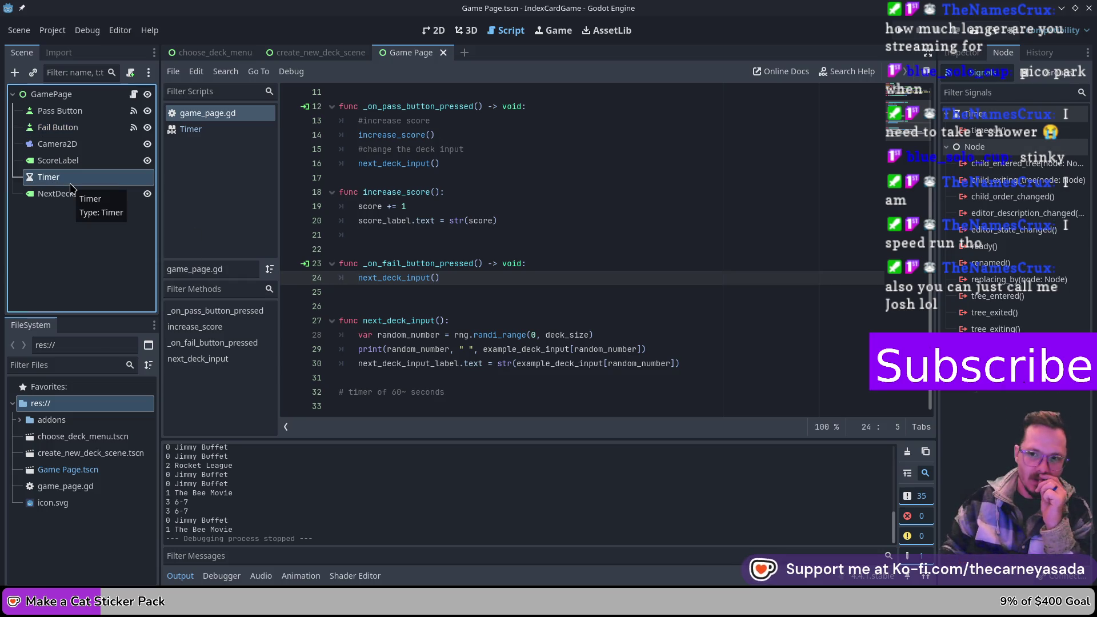
click(1010, 135)
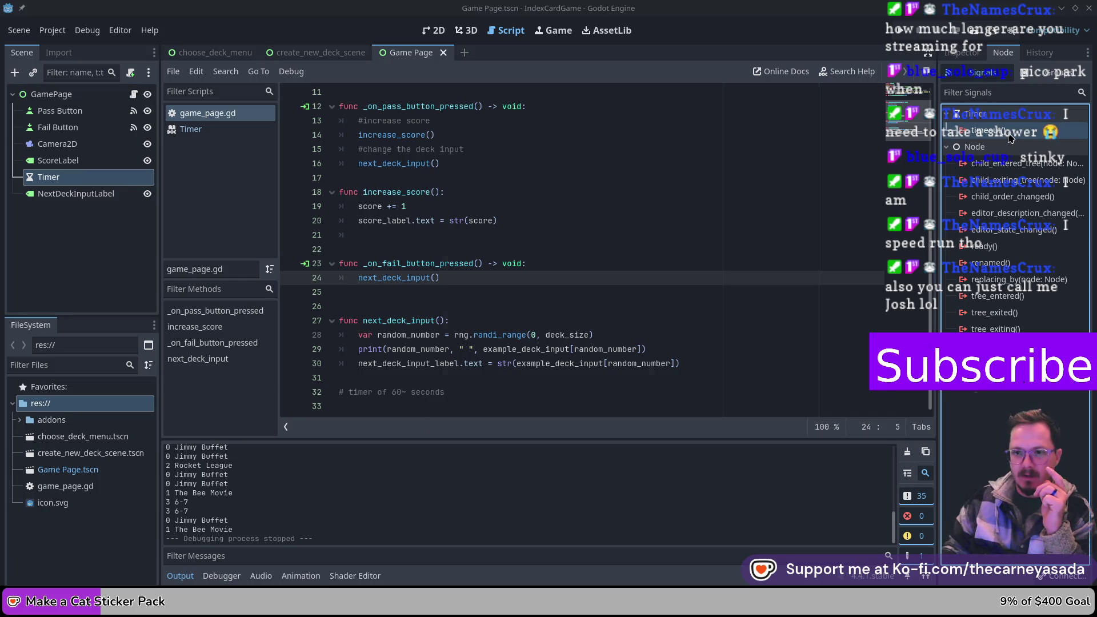
double_click(1009, 134)
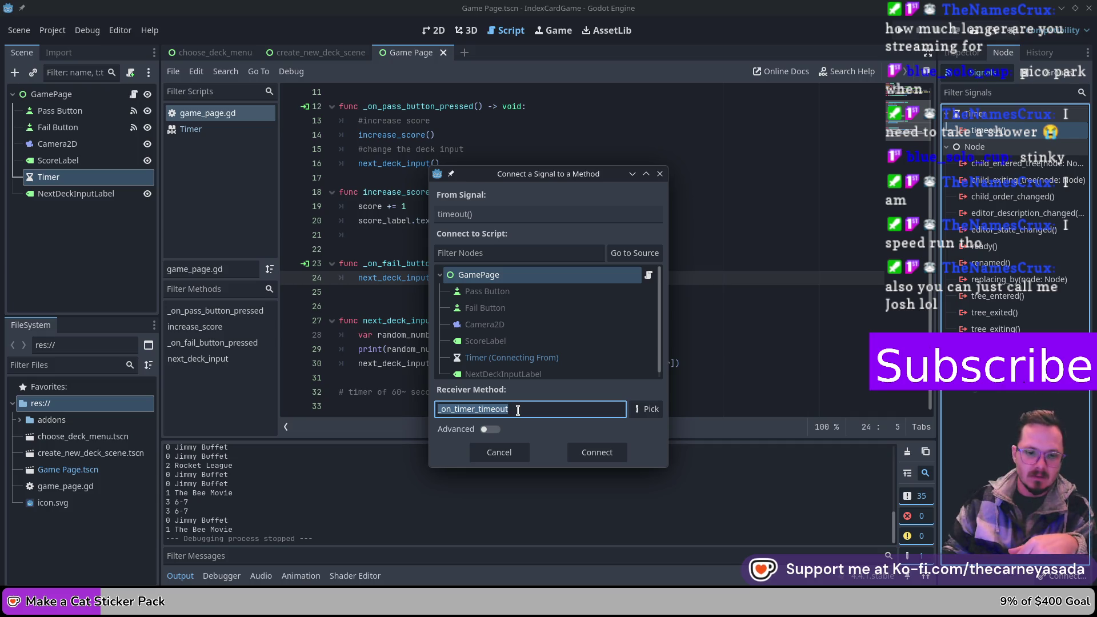
click(580, 455)
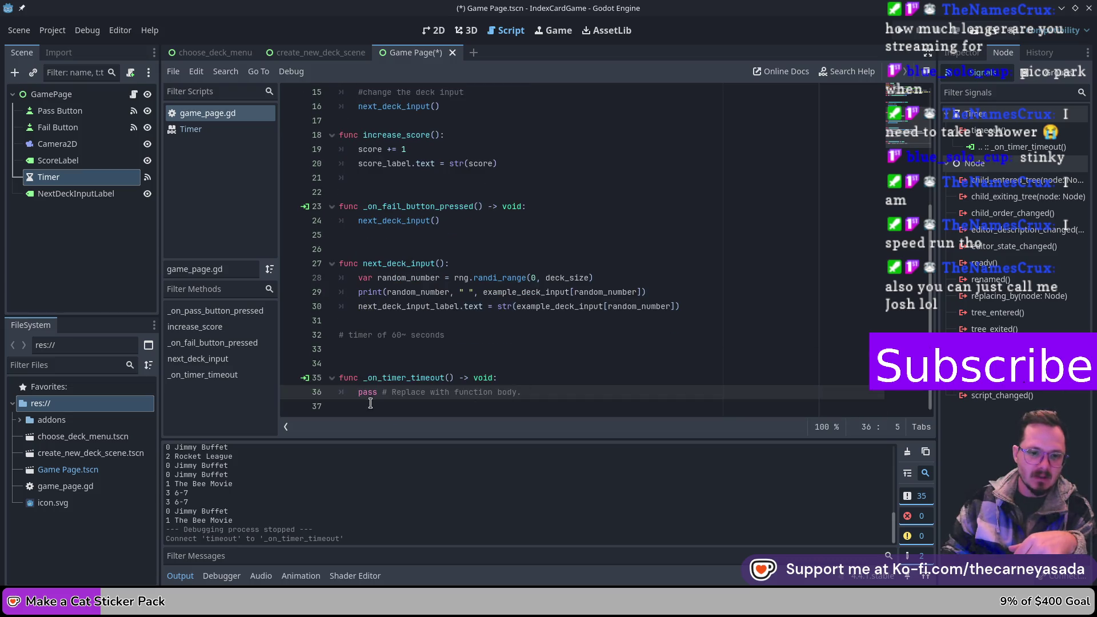
- Write the comment '#show final ui scene' in _on_timer_timeout, save, and start an empty scene
key(Return)
key(Up)
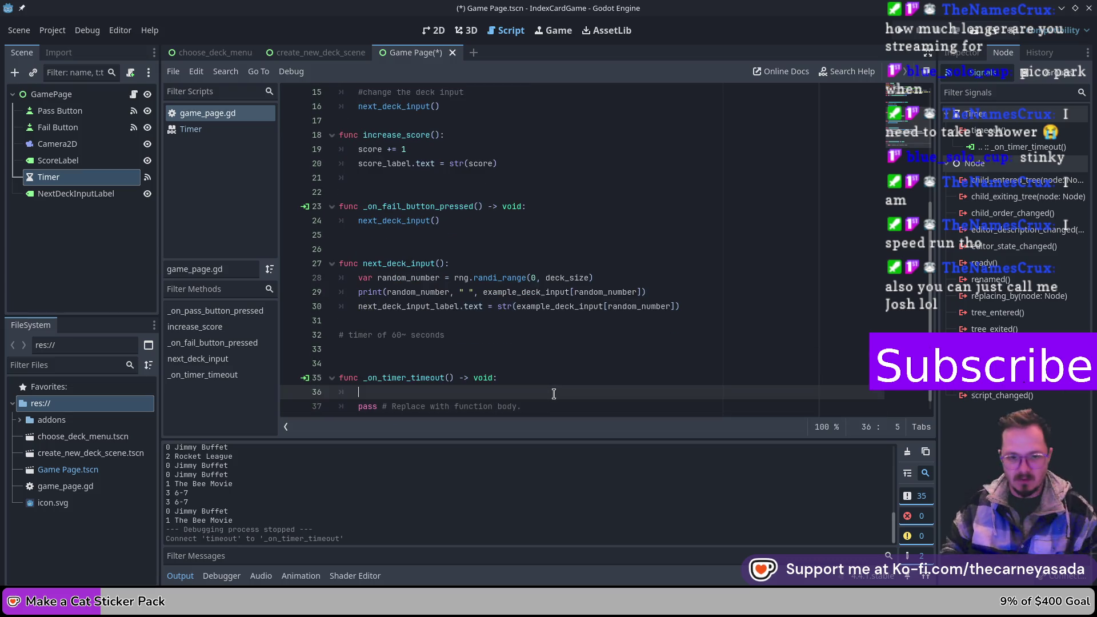
text(#show other)
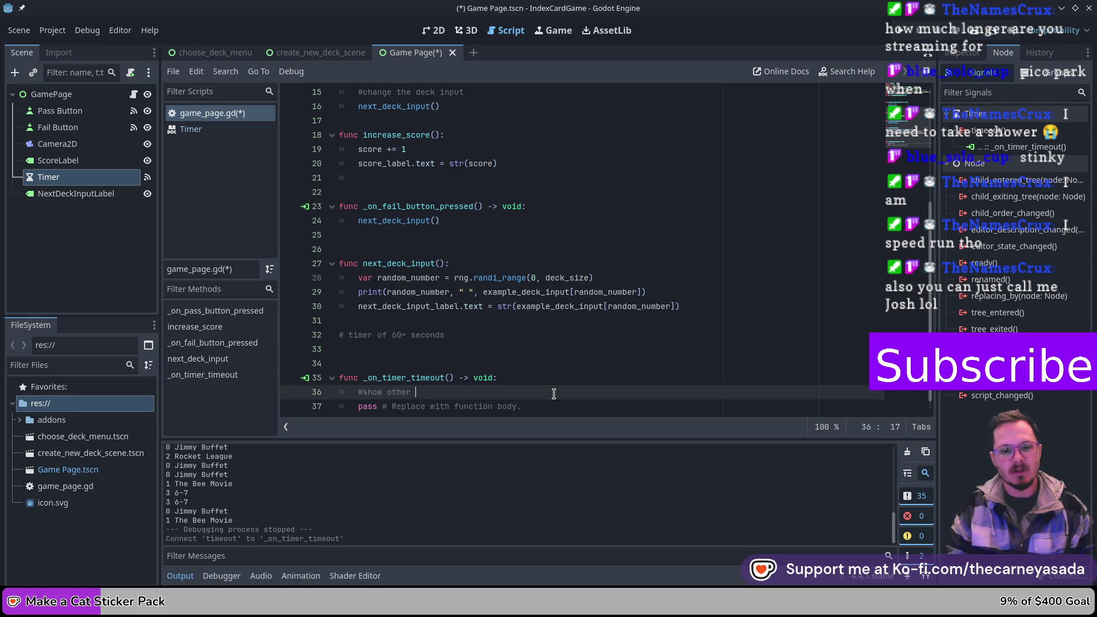
key(BackSpace)
key(BackSpace)
key(BackSpace)
key(BackSpace)
key(BackSpace)
text(final ui nod)
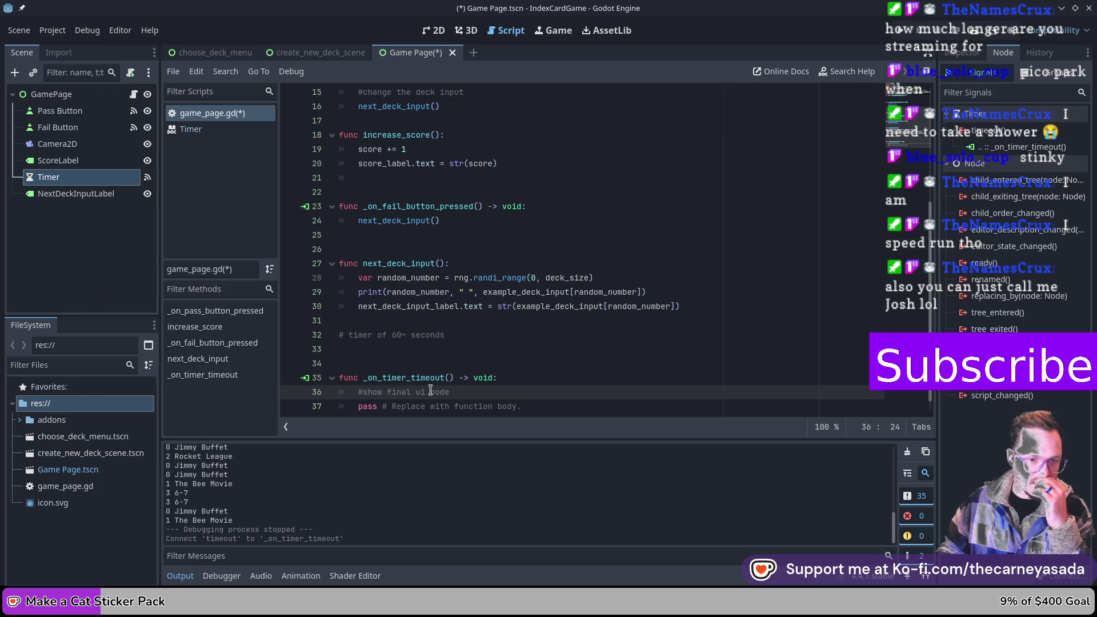
text(scene)
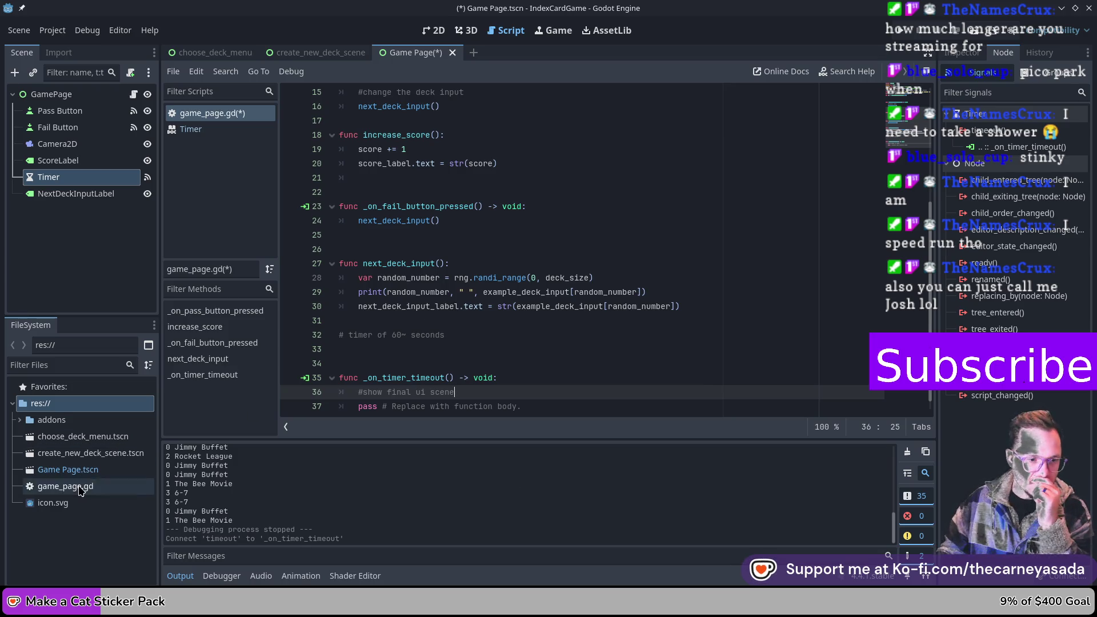
click(69, 546)
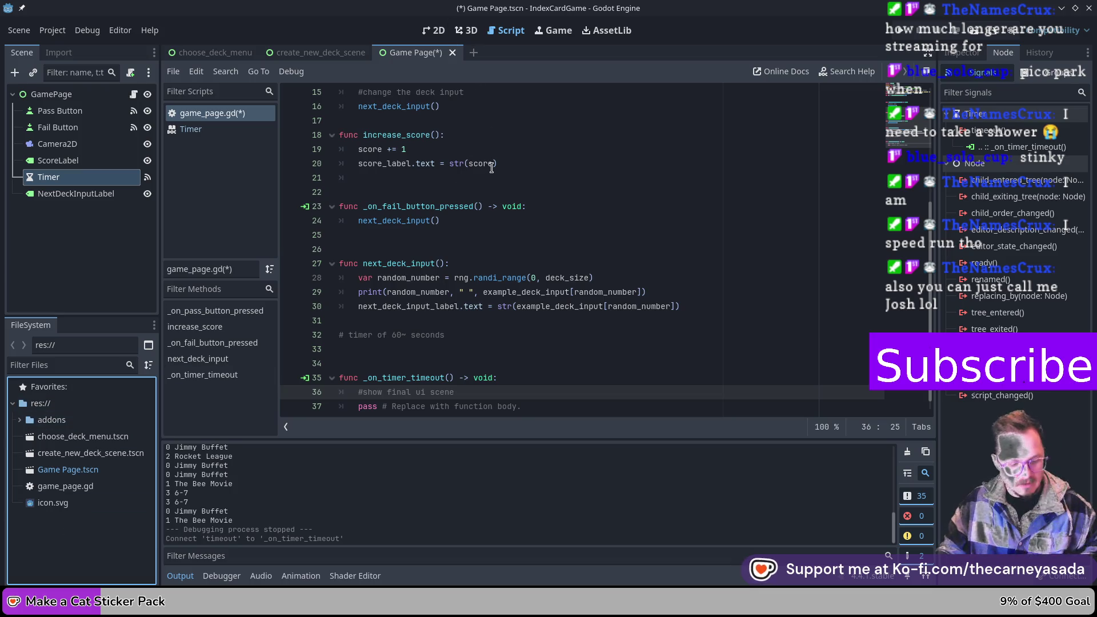
key(ctrl+s)
click(462, 52)
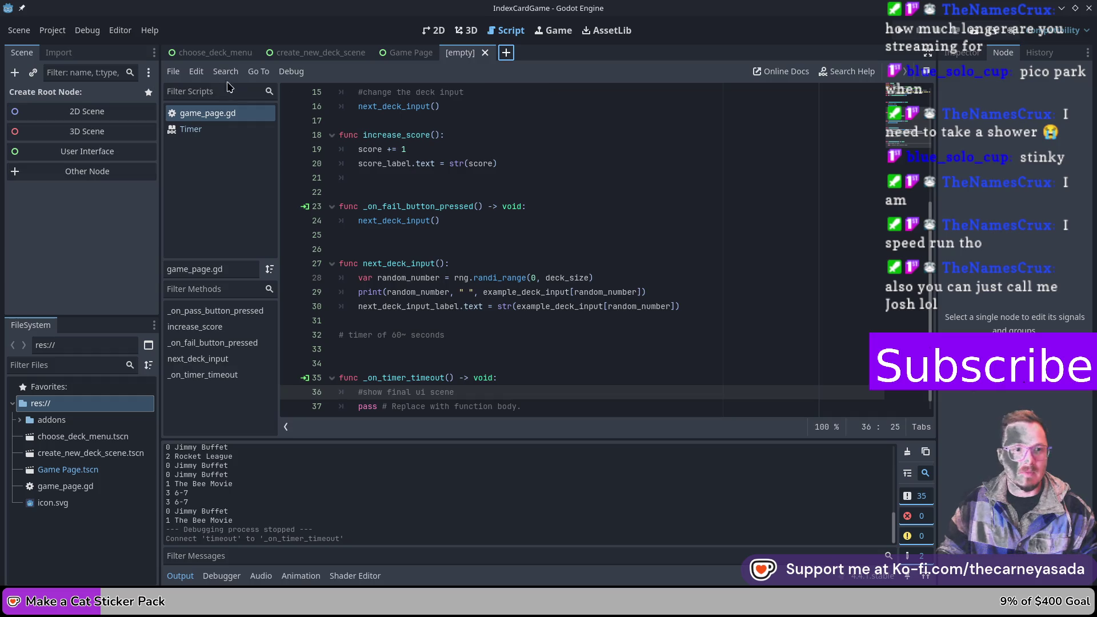
- Make a User Interface Control root named 'Final UI' and save the scene as final_ui.tscn
click(87, 151)
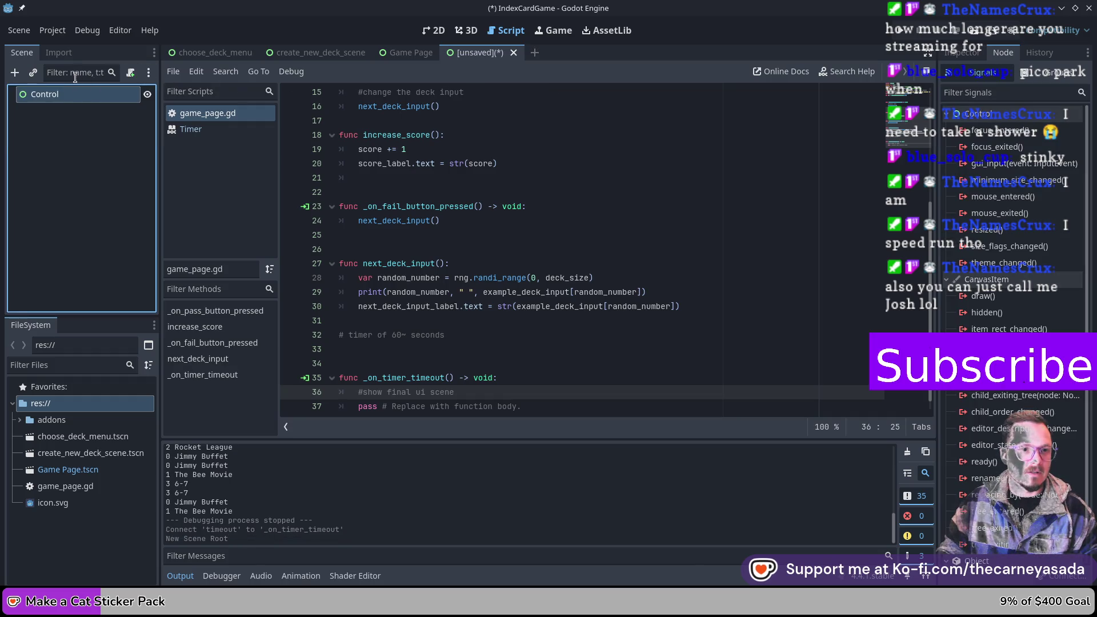
right_click(54, 96)
click(111, 220)
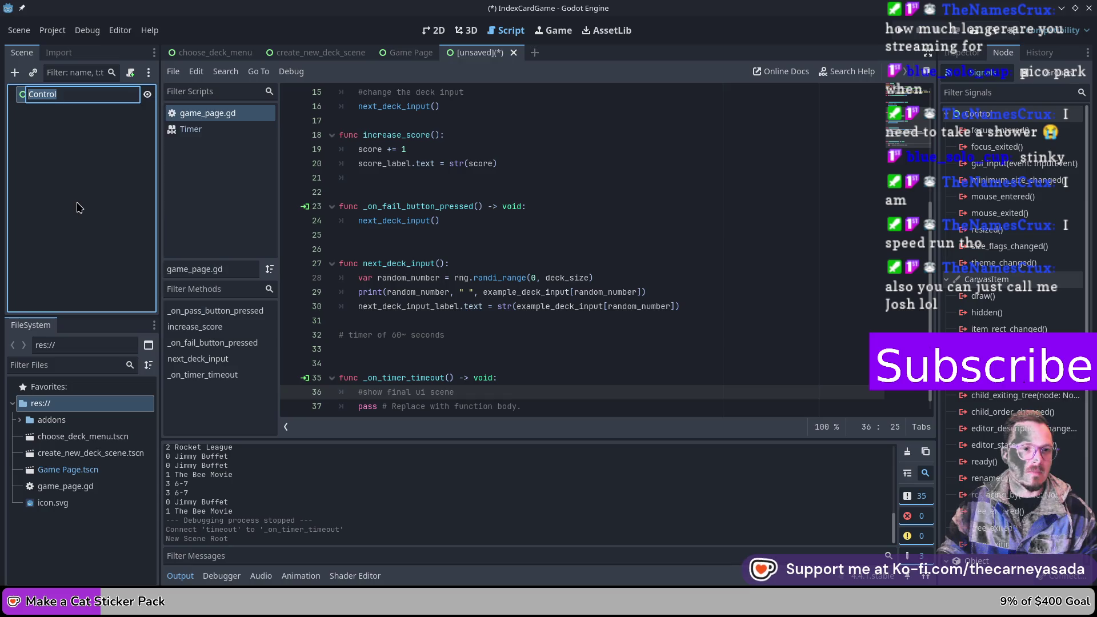
text(Final UI)
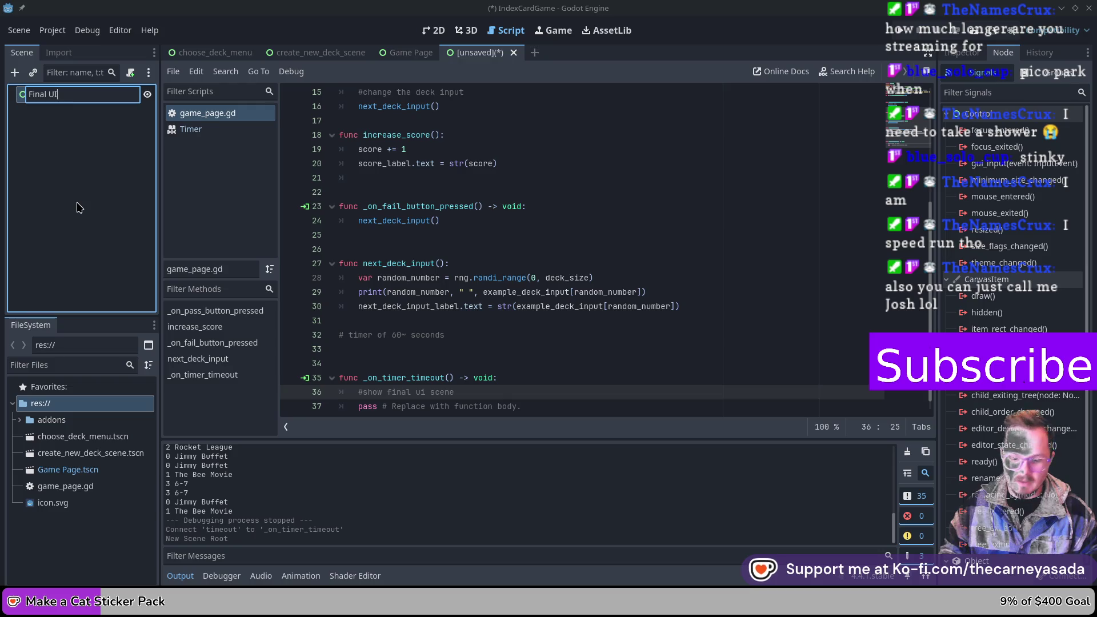
key(Return)
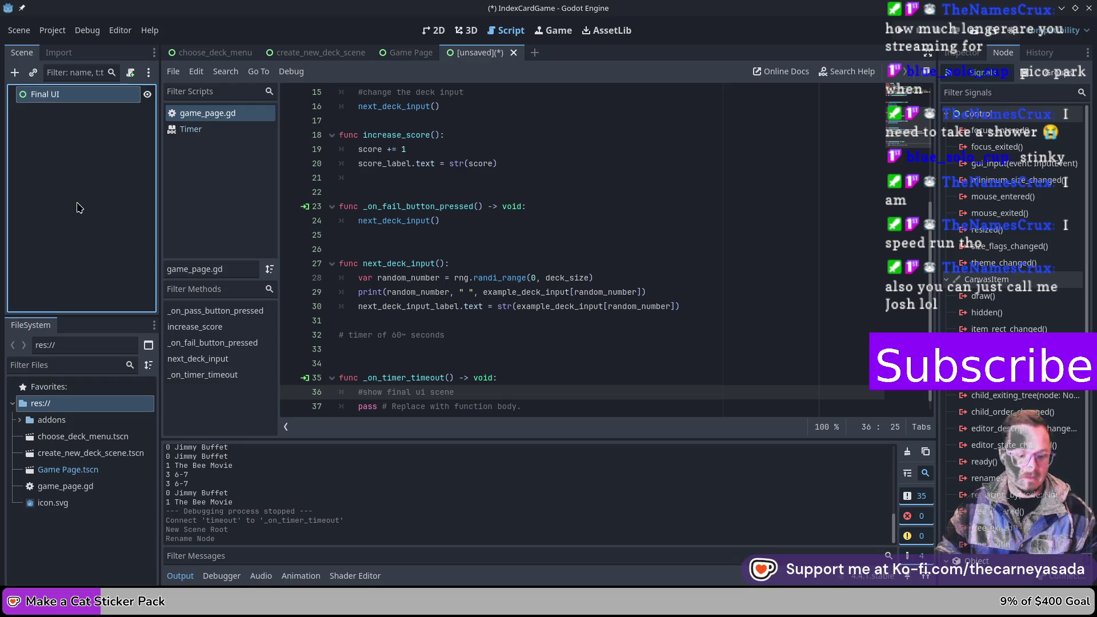
key(ctrl+s)
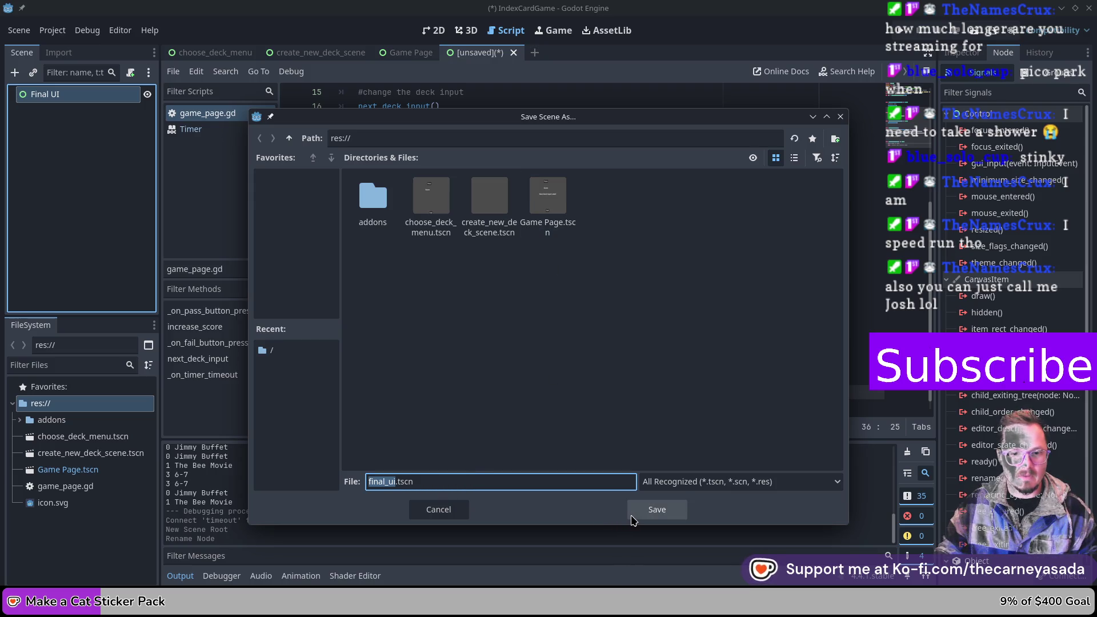
click(635, 514)
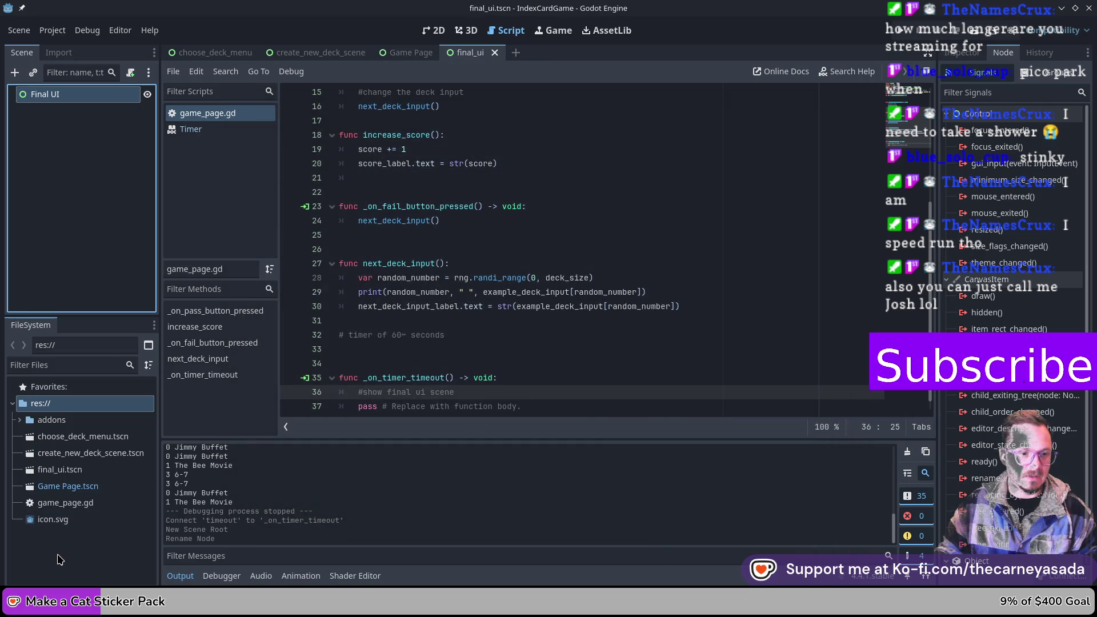
- Create a new folder in the project root and name it 'Scenes'
right_click(60, 560)
click(112, 502)
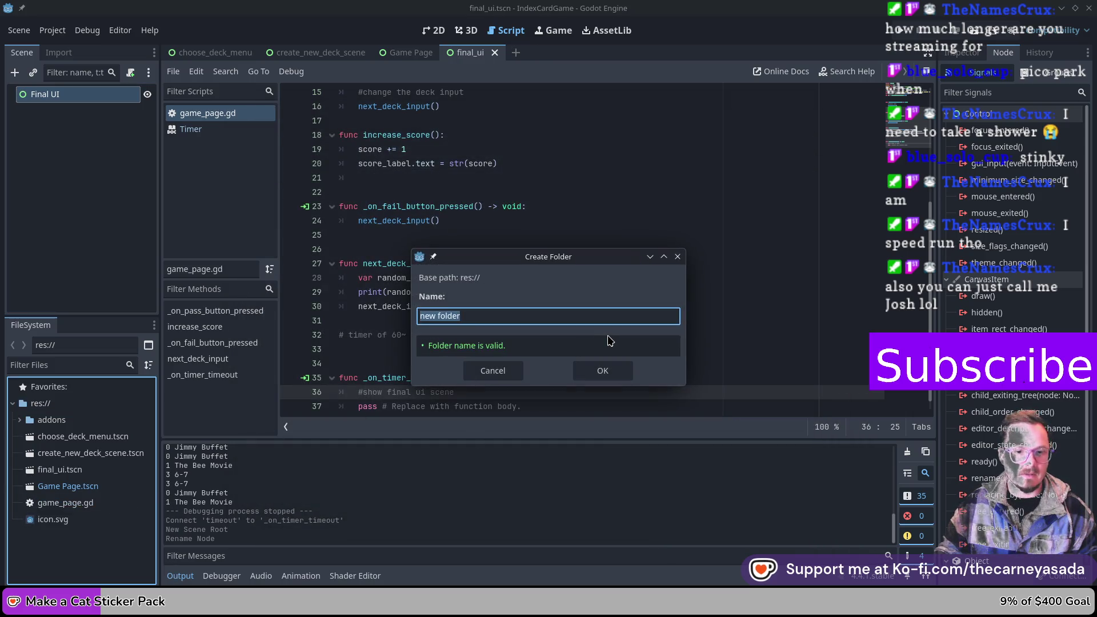
text(Scene)
key(Return)
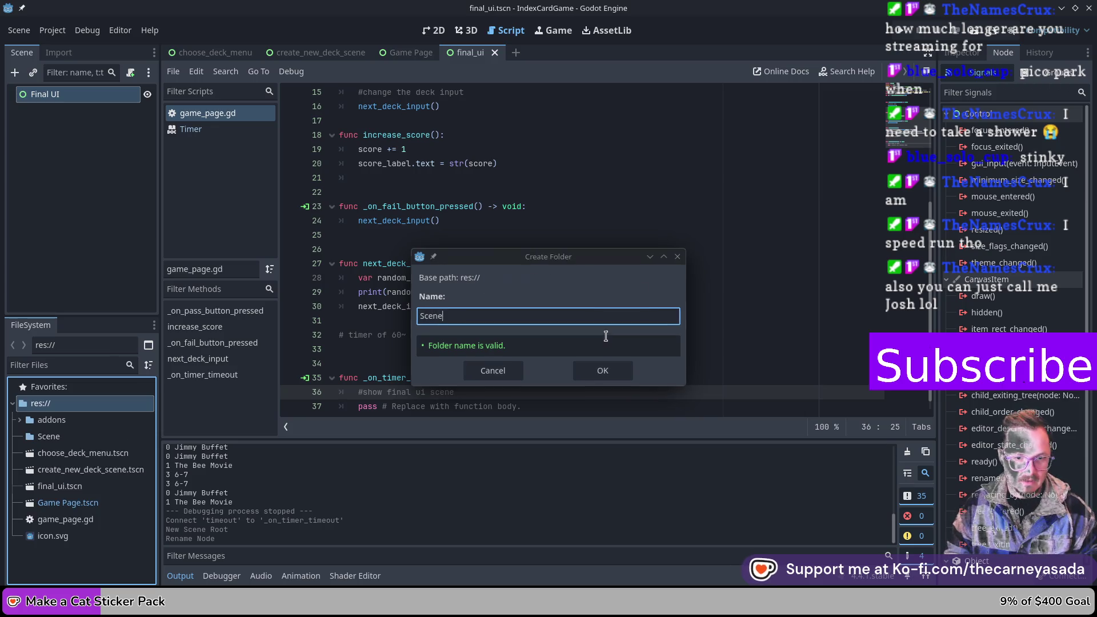
click(90, 436)
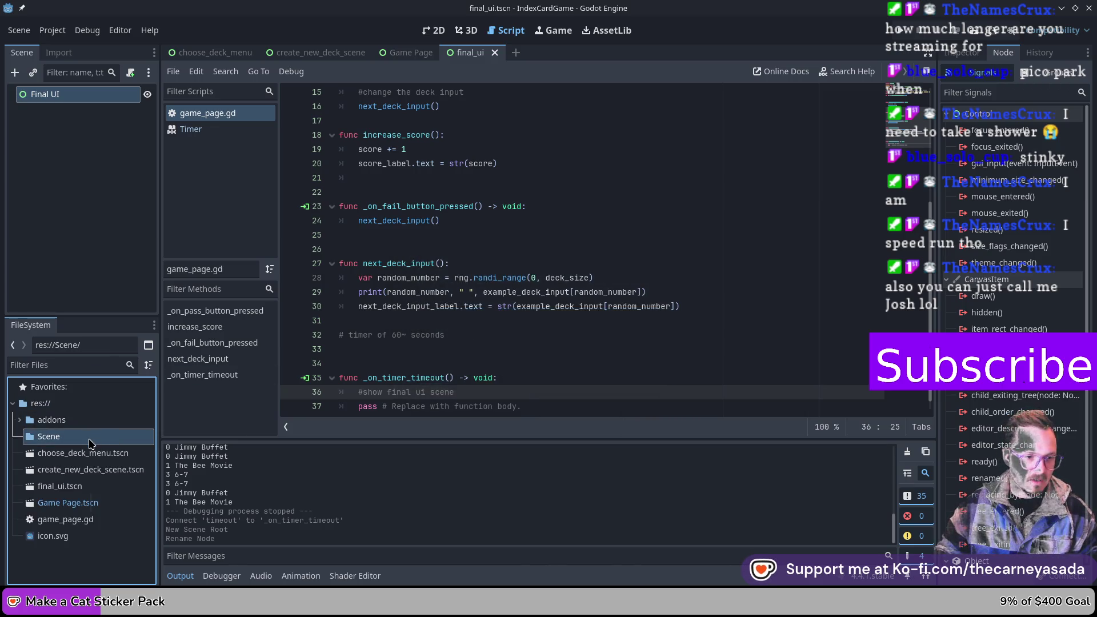
right_click(90, 436)
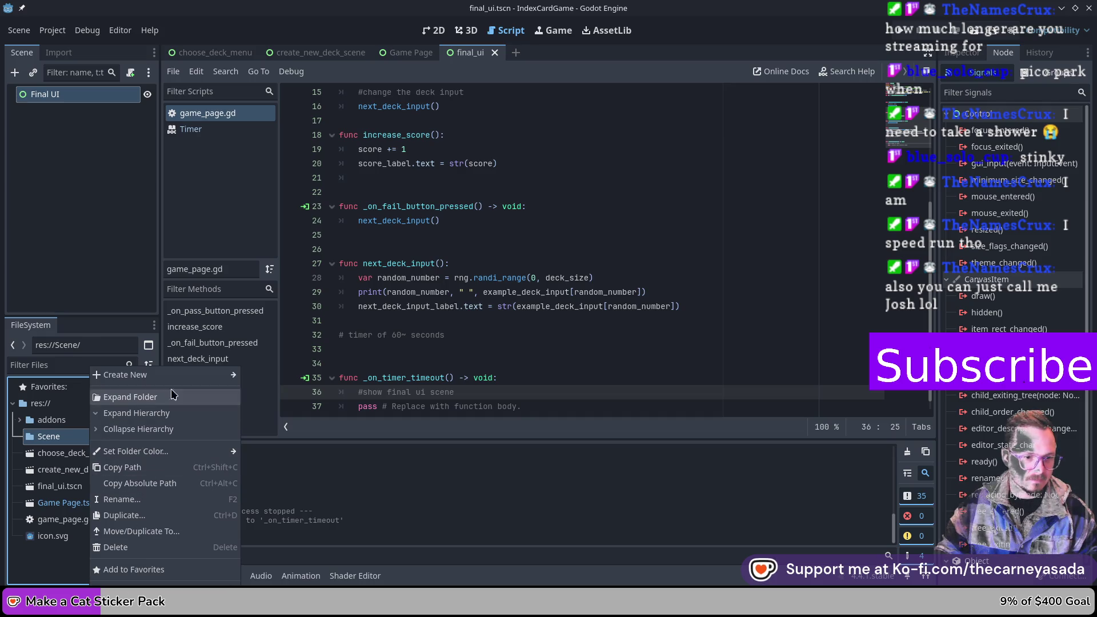
click(169, 499)
key(End)
text(S)
key(Return)
- Move choose_deck_menu.tscn, create_new_deck_scene.tscn and the other scene files into Scenes
click(80, 453)
shift+click(86, 470)
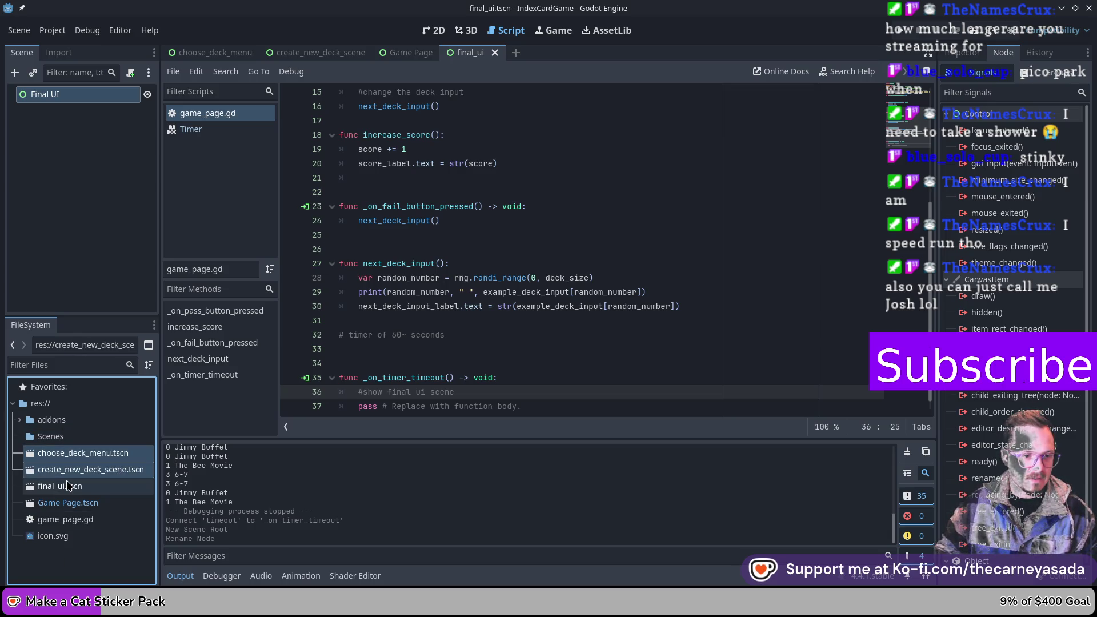
shift+click(69, 502)
drag(78, 485, 57, 442)
click(74, 453)
- Create a 'Scripts' folder and move game_page.gd into it
right_click(70, 523)
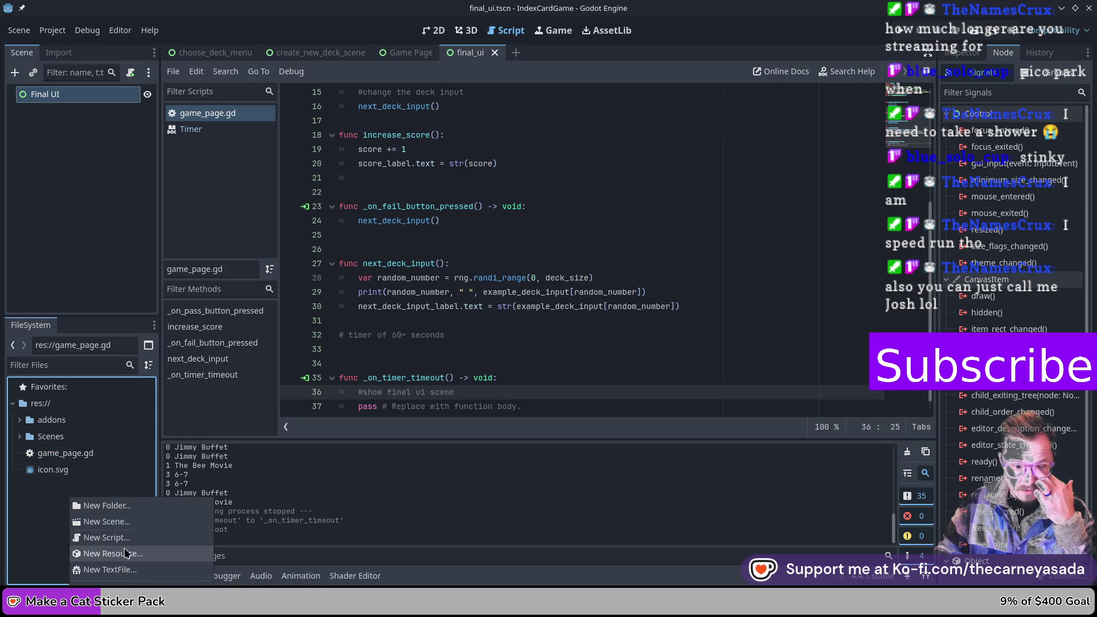
click(115, 507)
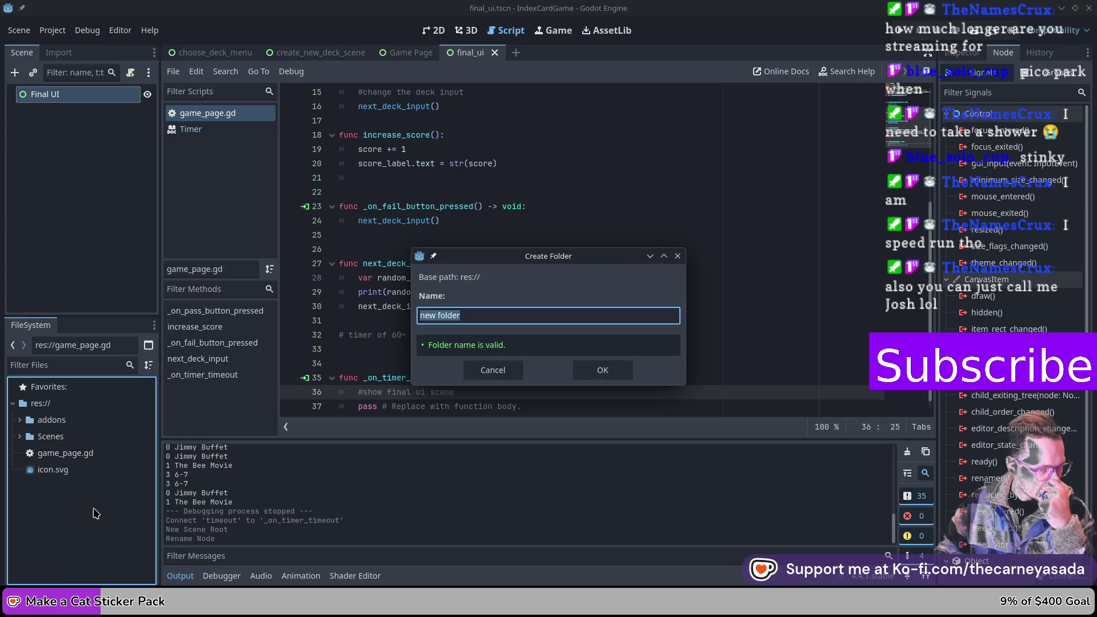
text(Scripts)
key(Return)
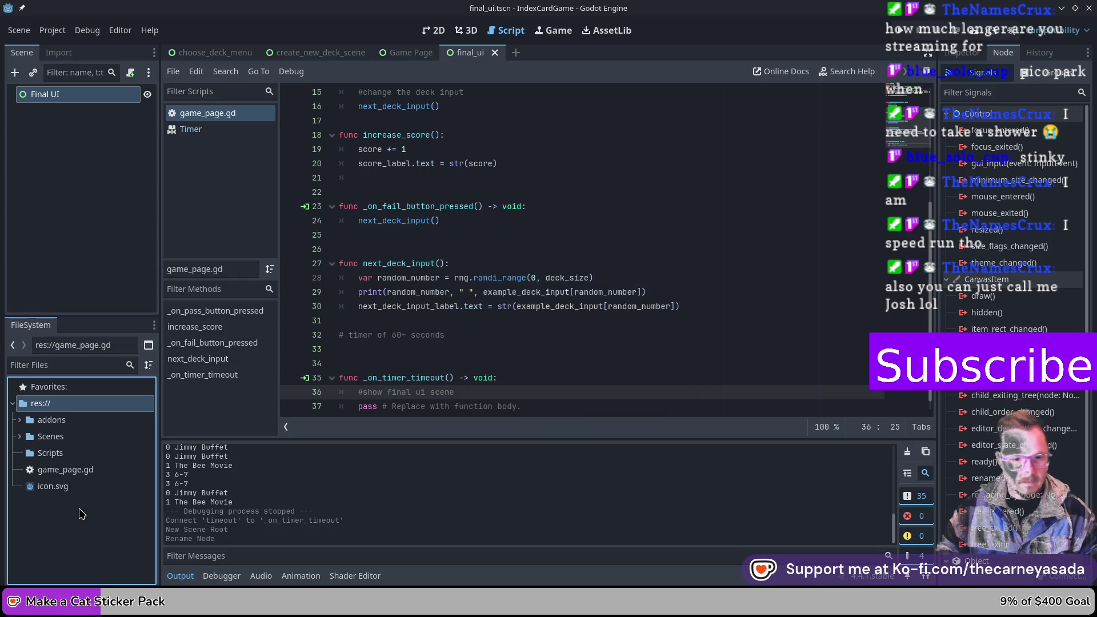
drag(75, 472, 72, 454)
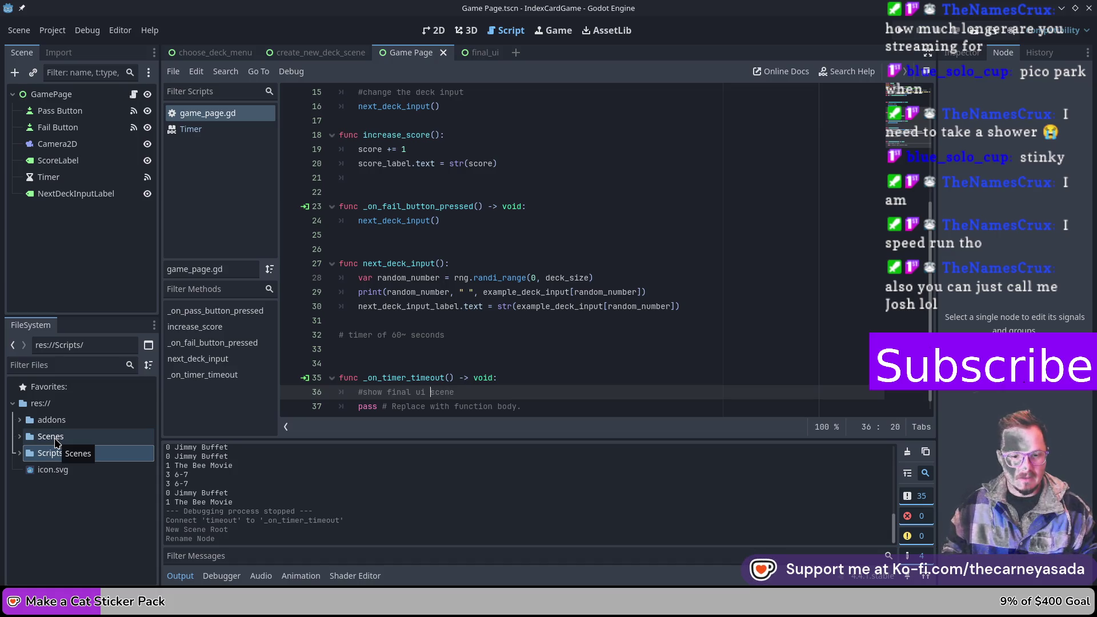
- Extend the comment with 'start final ui scene hidden show final ui scene on timer out', save game_page.gd, and switch to final_ui
text(sa)
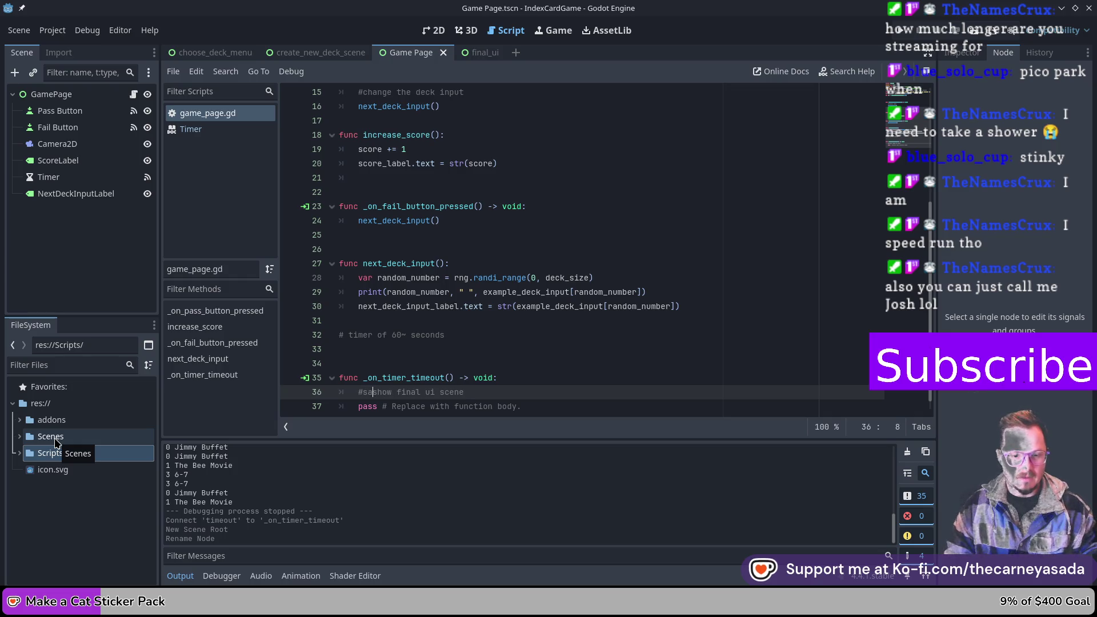
text(tart final)
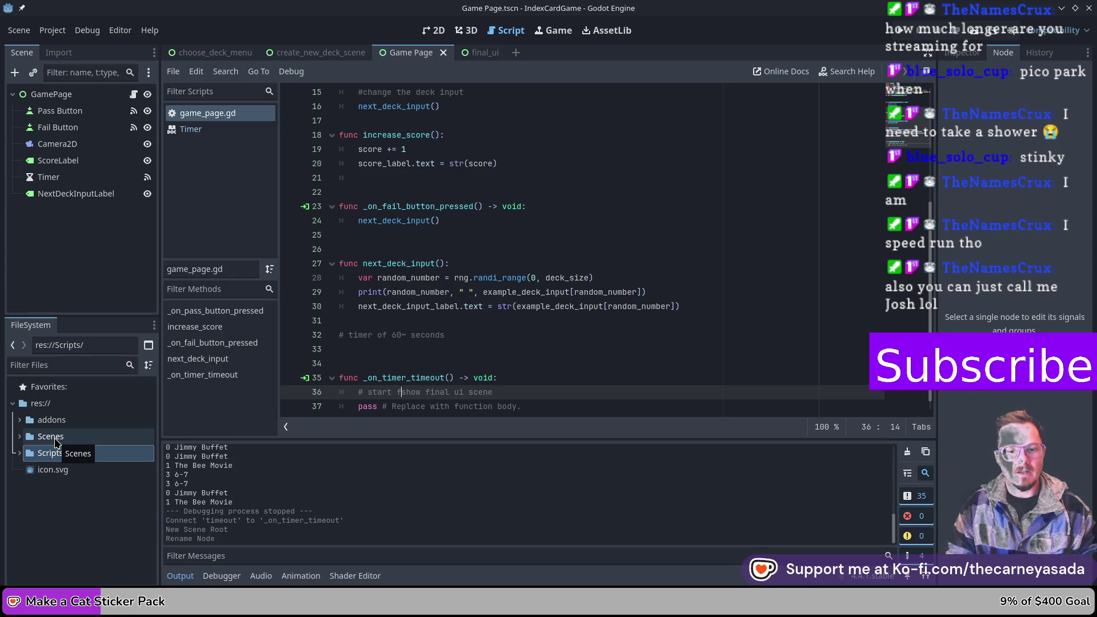
text( ui scene )
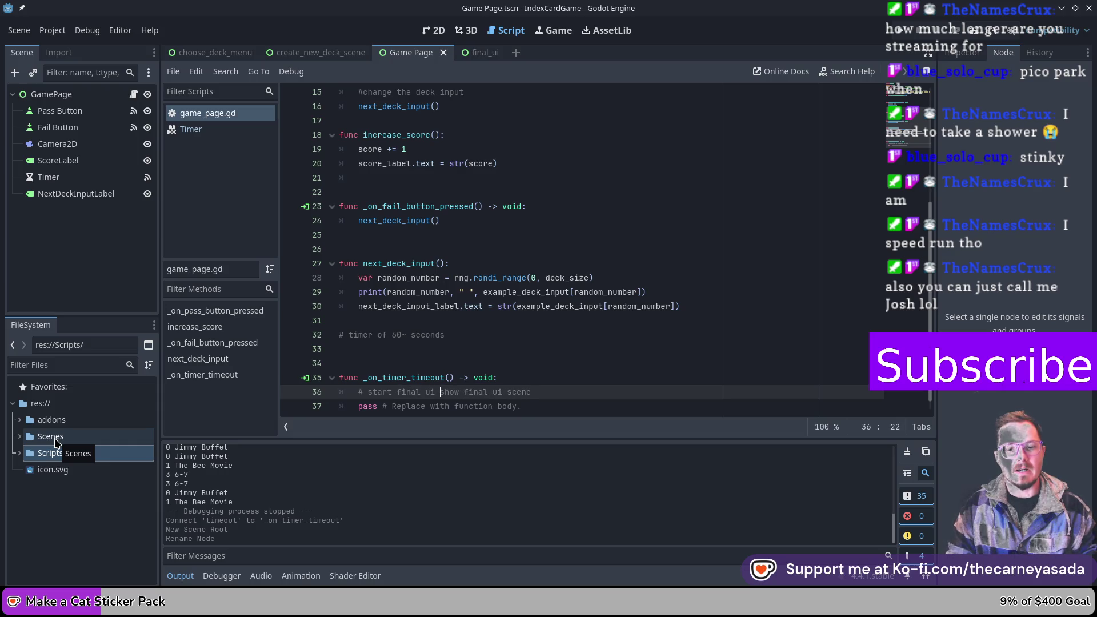
text(hidden sh)
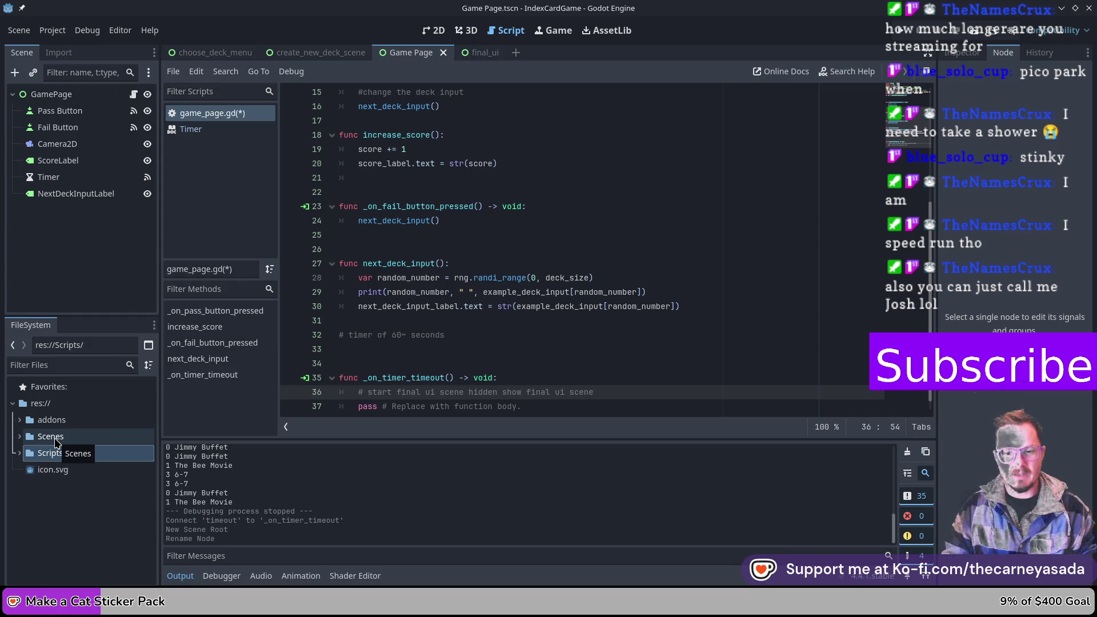
text(ow final ui scene on )
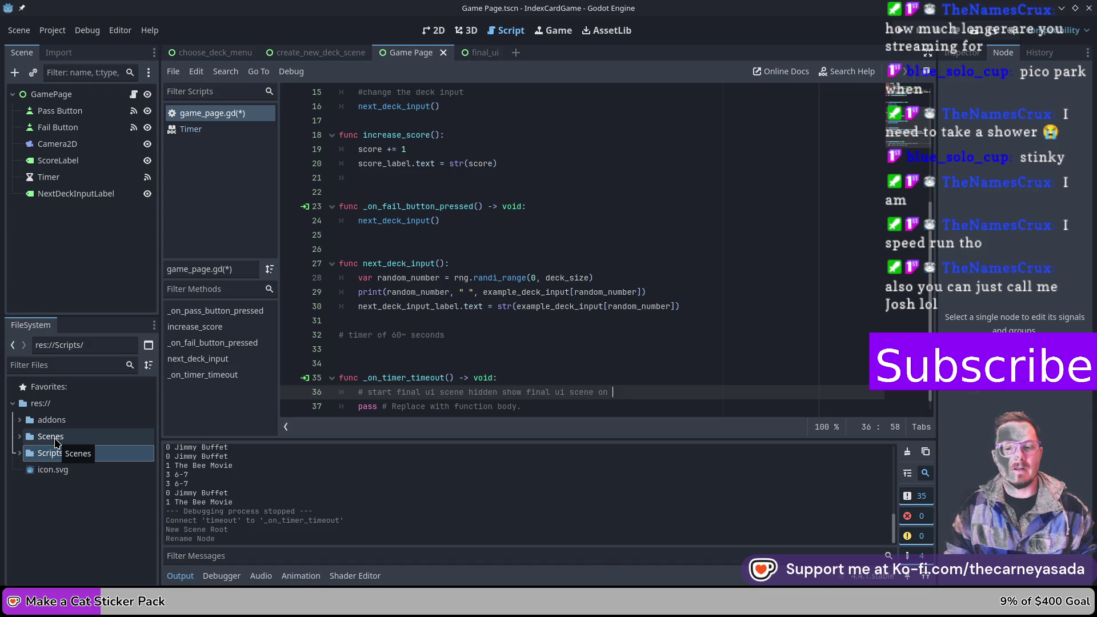
text(timer out)
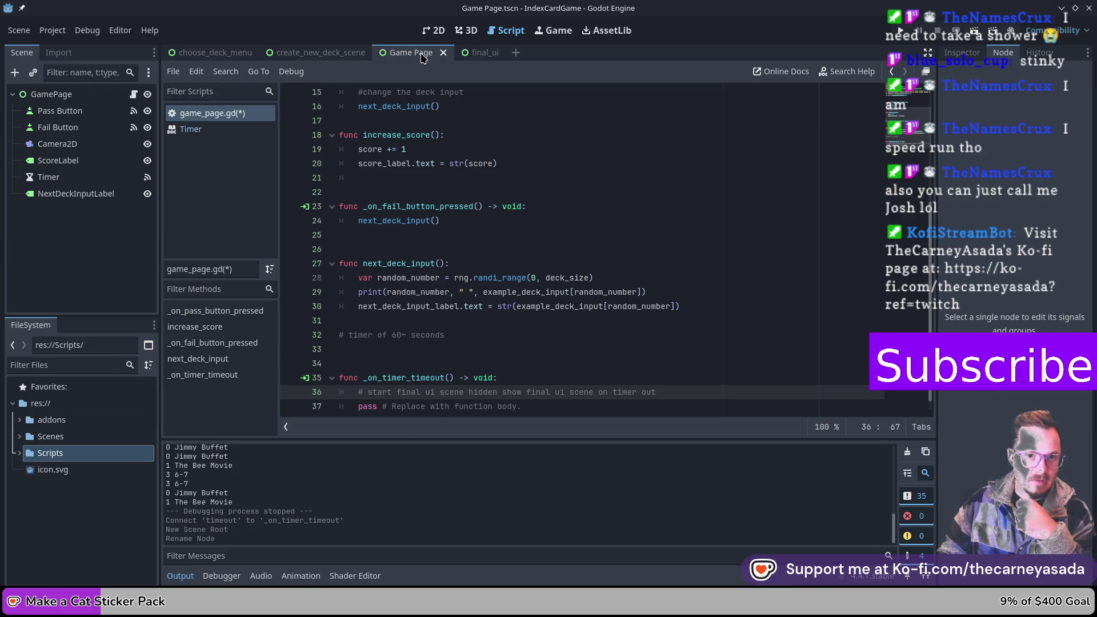
key(ctrl+s)
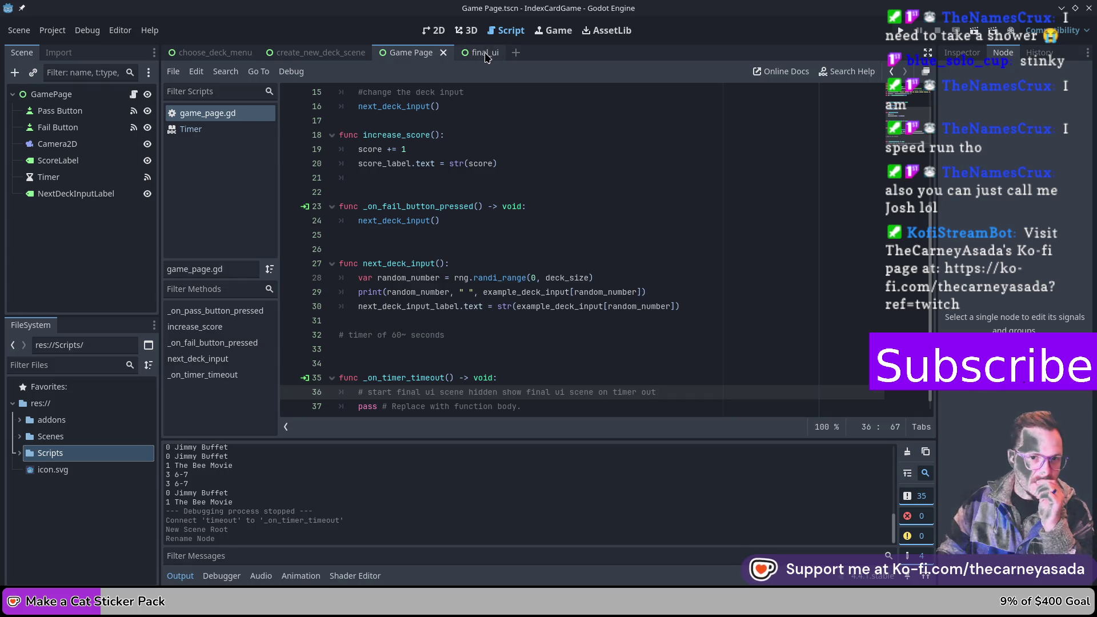
click(485, 52)
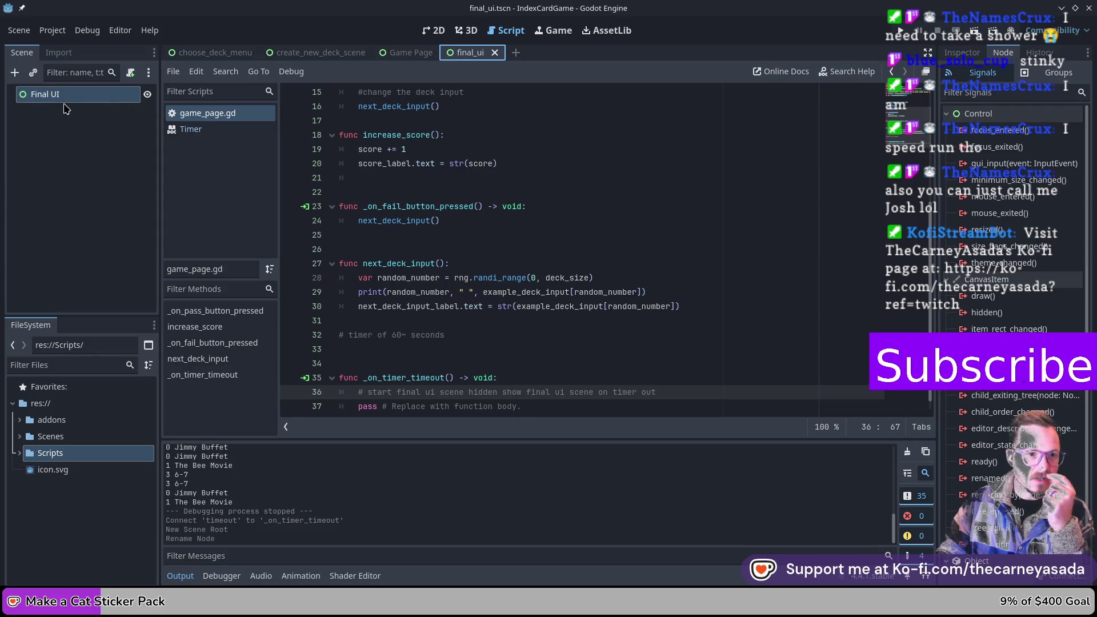
- In the 2D view, add a Label child node under Final UI
click(444, 31)
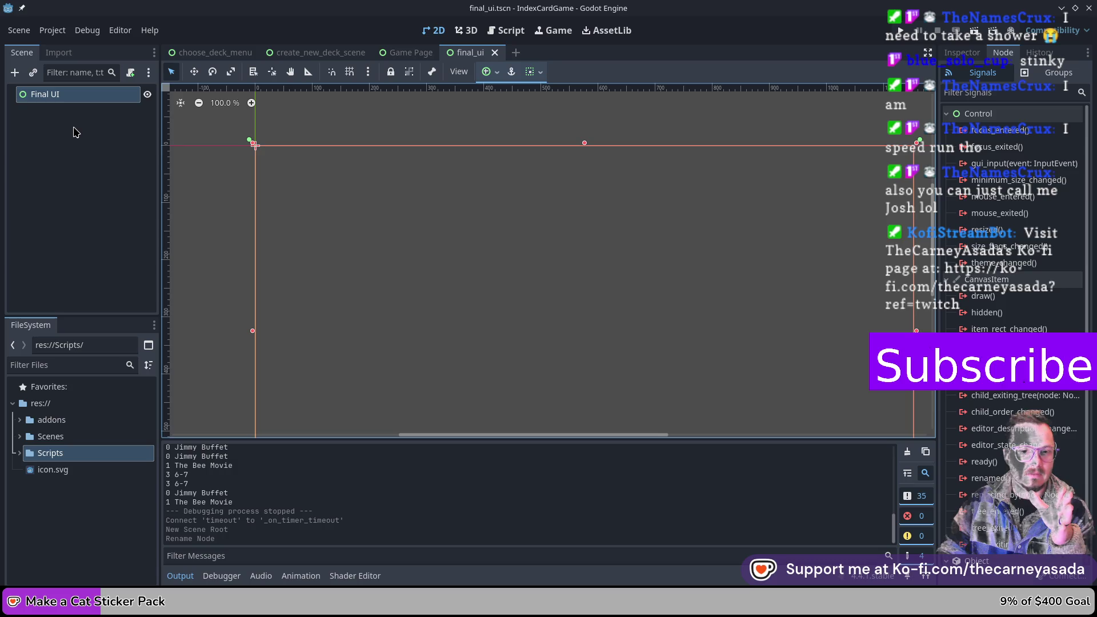
right_click(88, 100)
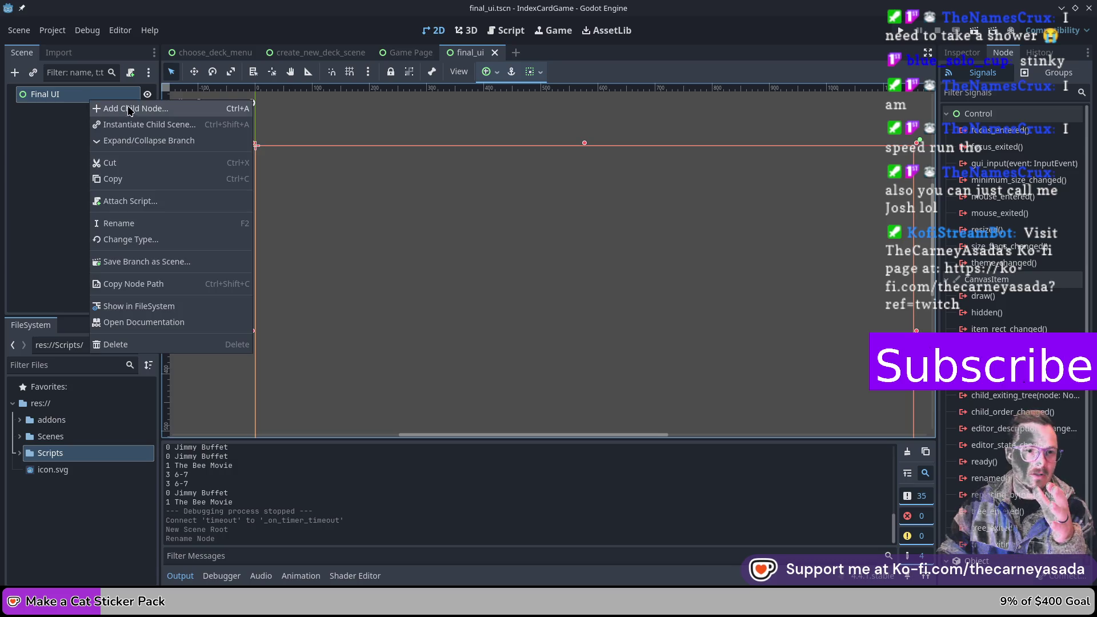
click(119, 108)
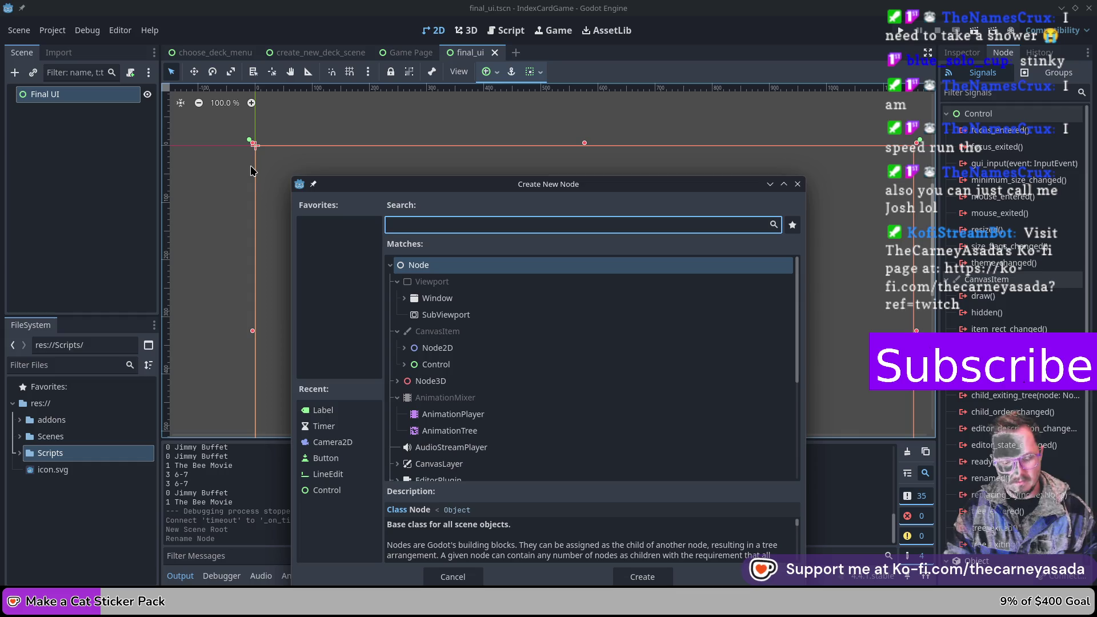
text(text)
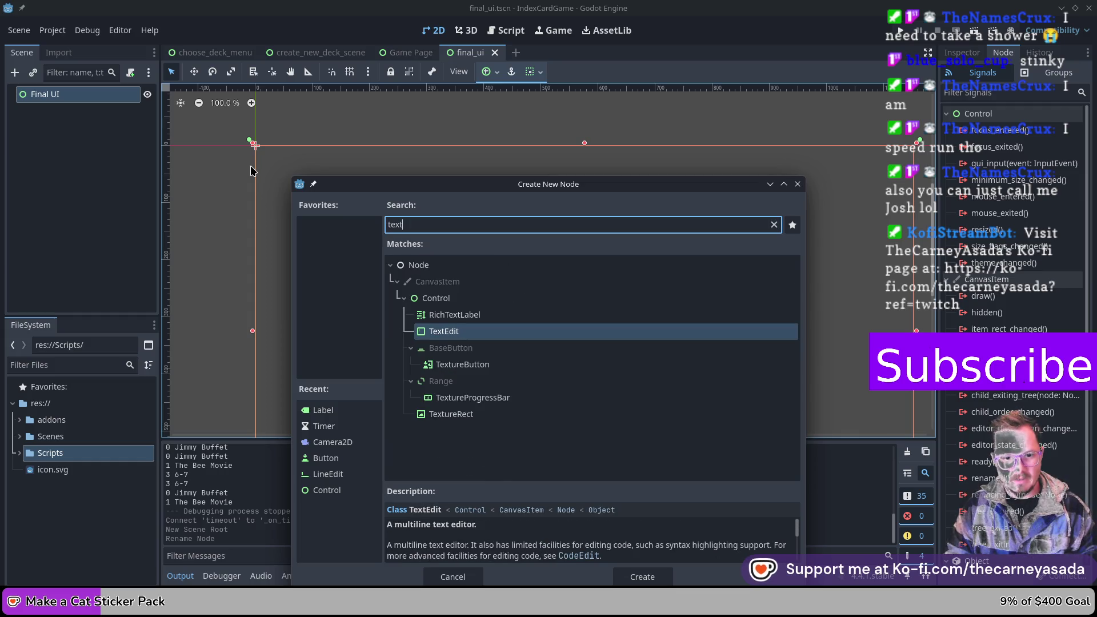
drag(616, 199, 607, 124)
key(BackSpace)
key(BackSpace)
key(BackSpace)
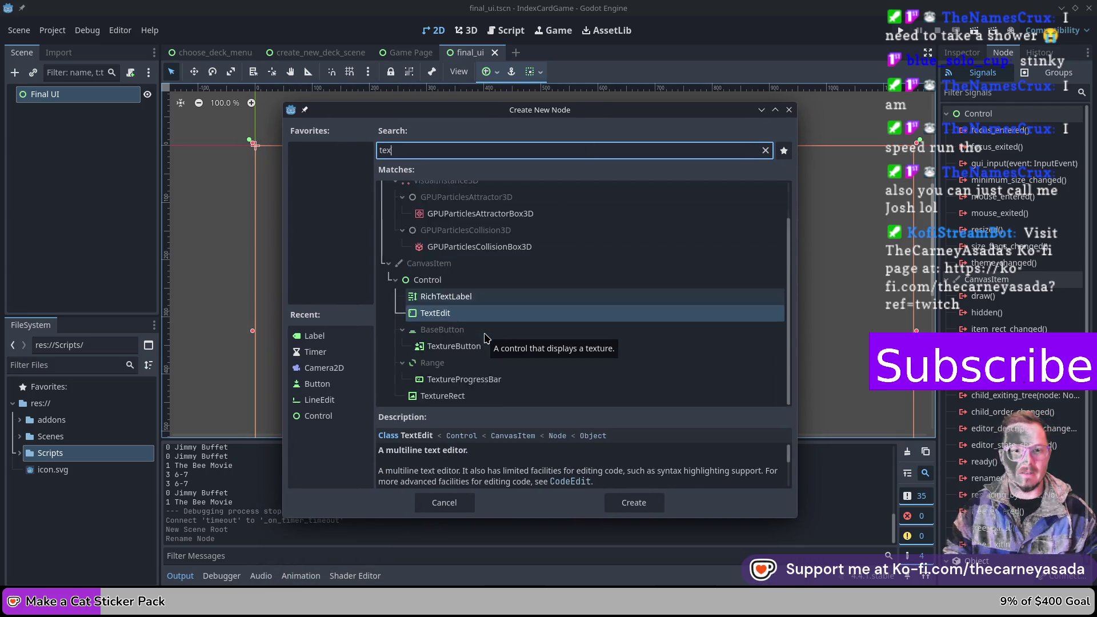
text(label)
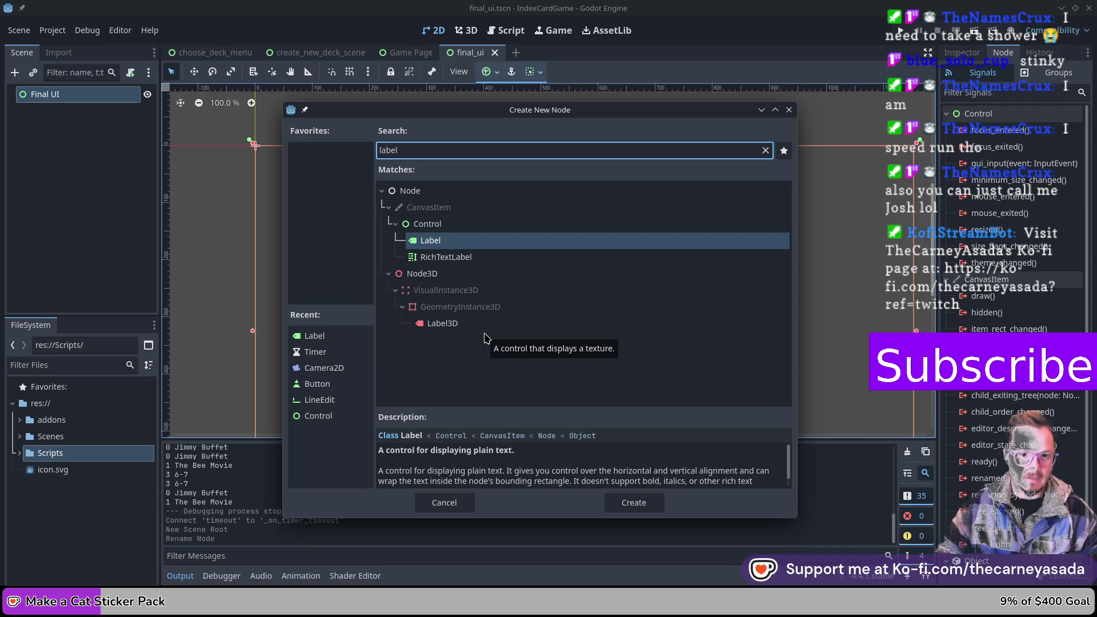
key(Return)
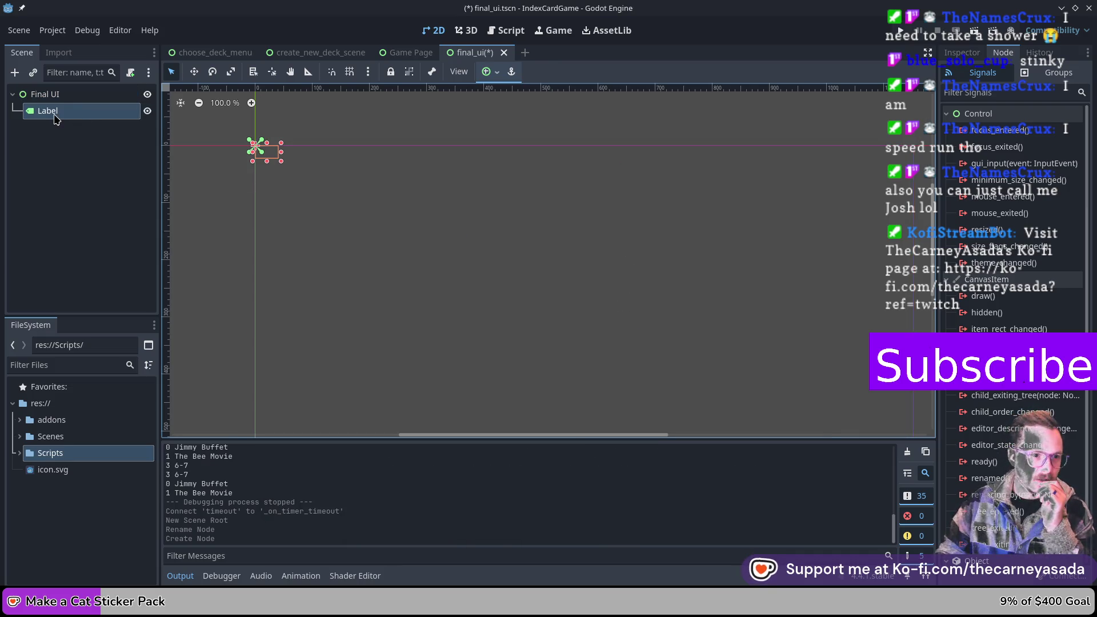
- Rename the new Label node to 'Final Score Label'
right_click(54, 114)
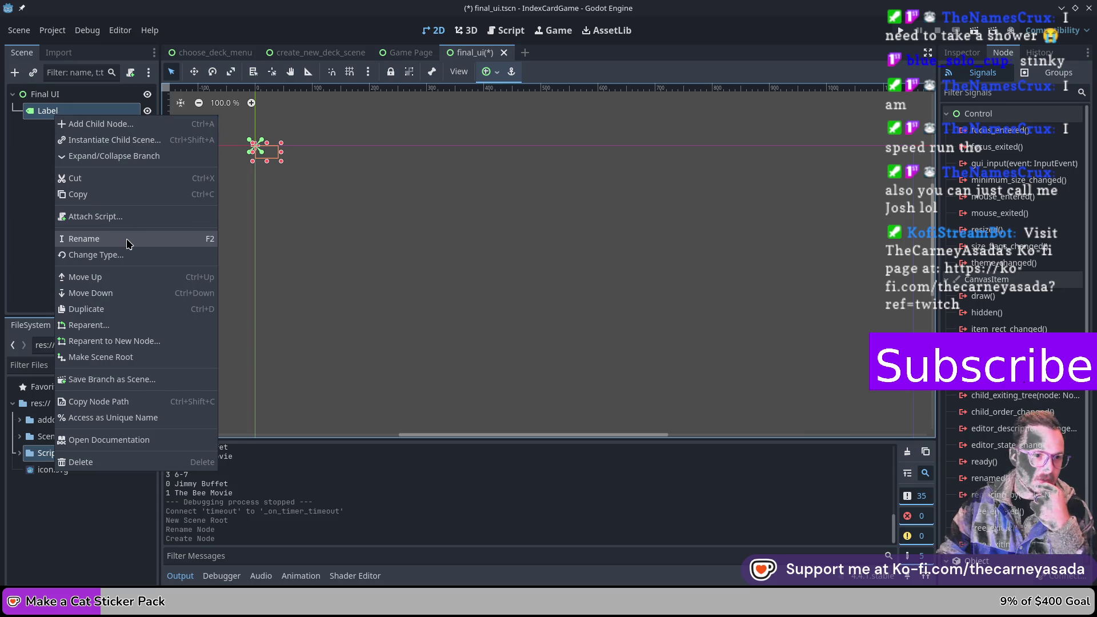
click(127, 239)
text(Final)
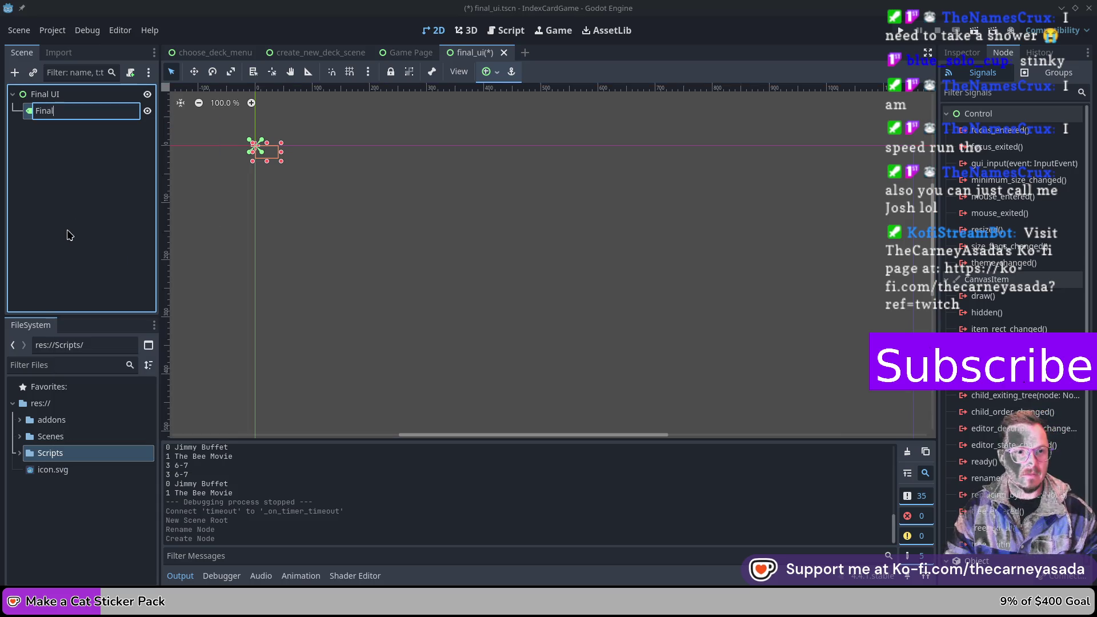
text( Score Label)
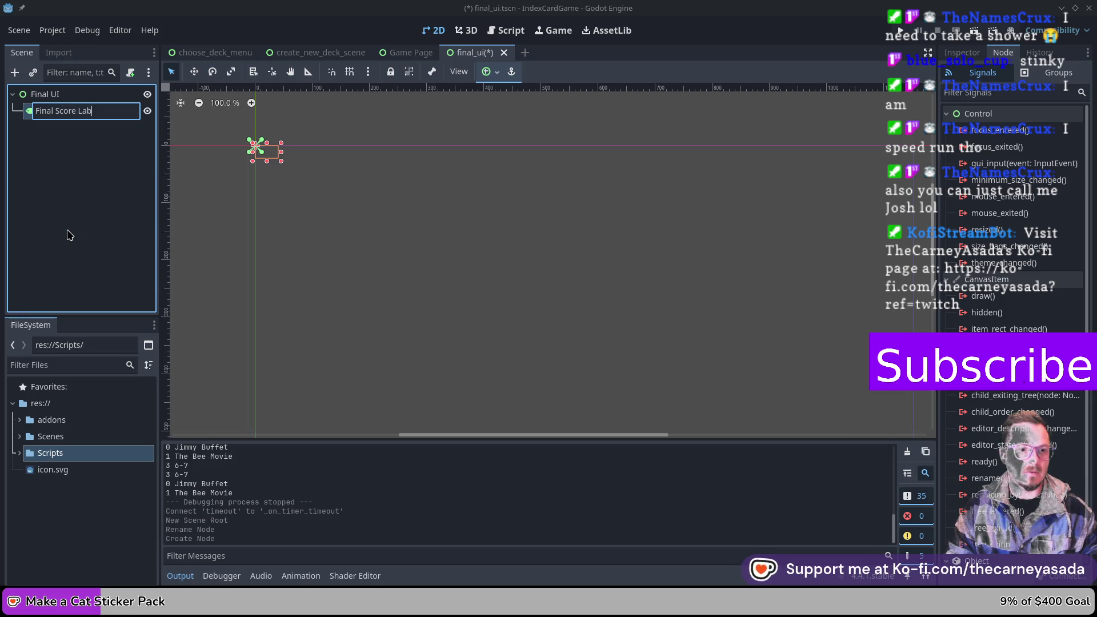
key(Return)
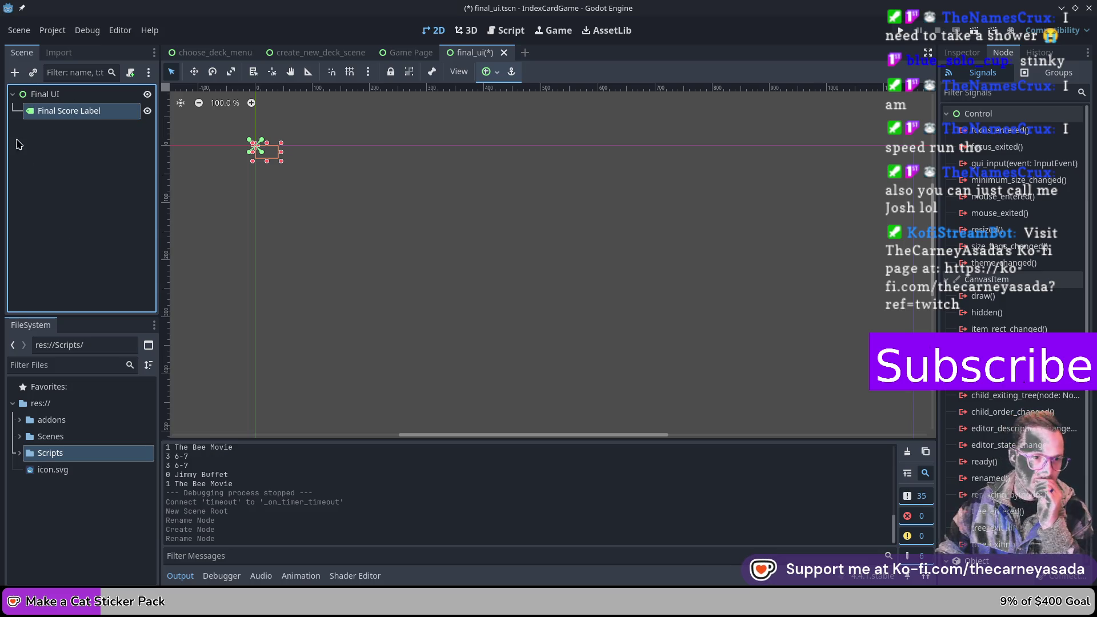
click(961, 52)
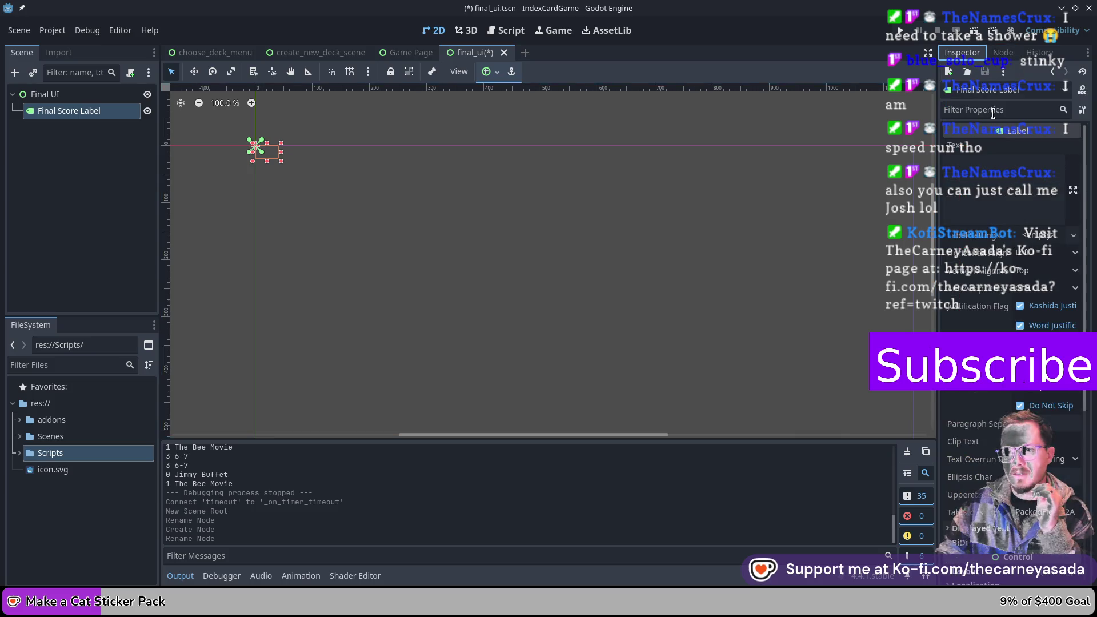
- Set the label's Text property to 'Final Score' with no trailing blank line
click(984, 170)
text(Final Score)
key(Return)
key(BackSpace)
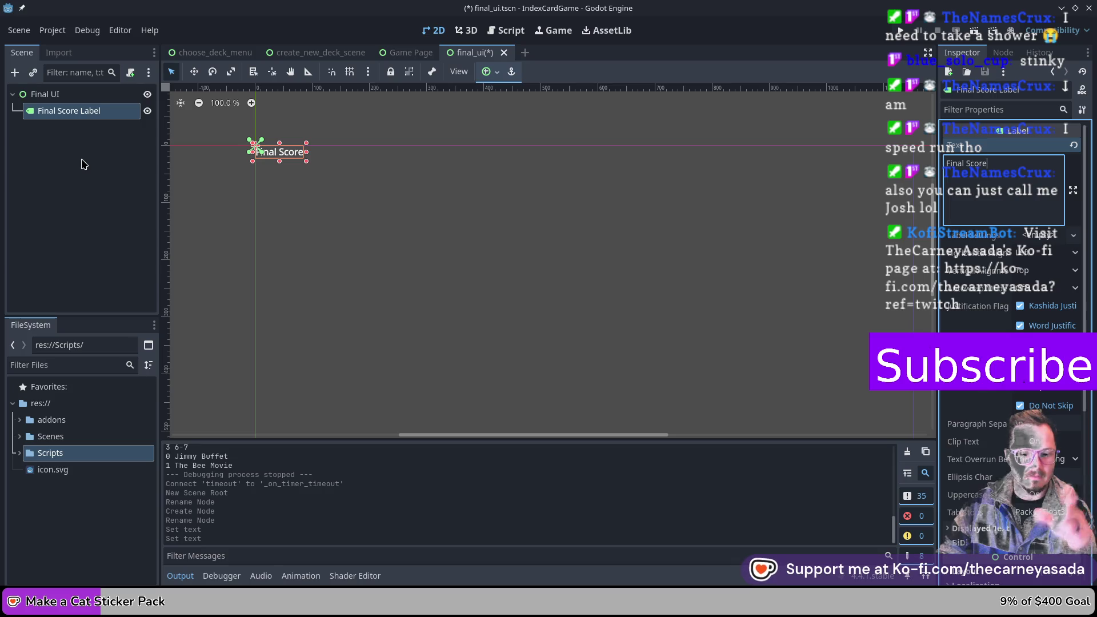
click(83, 165)
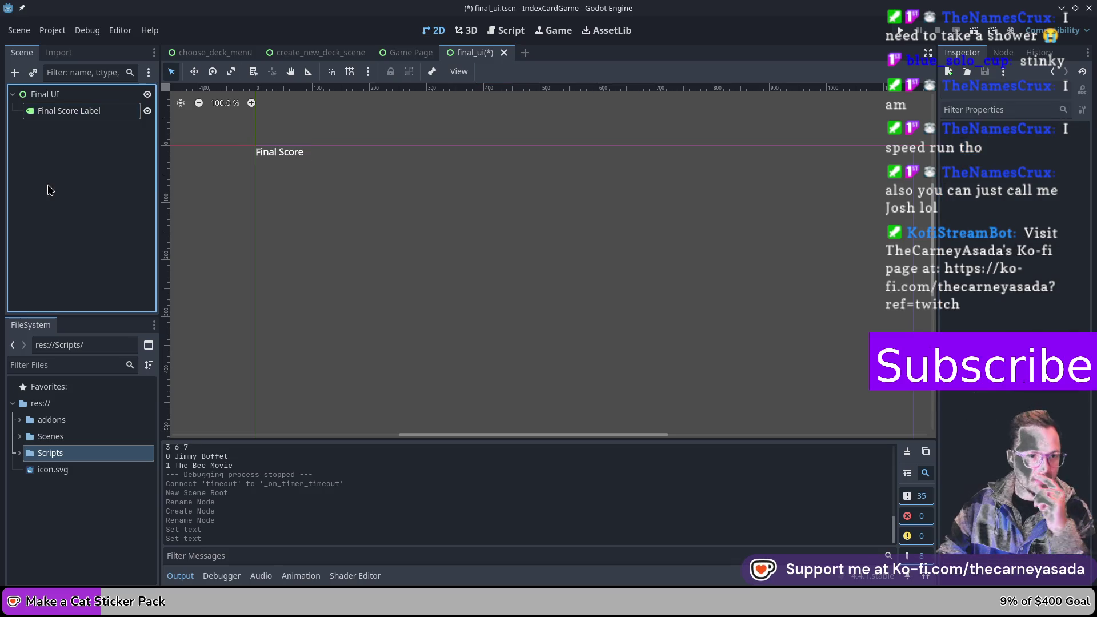
- Add a VBoxContainer child to Final UI and reparent Final Score Label into it
right_click(51, 100)
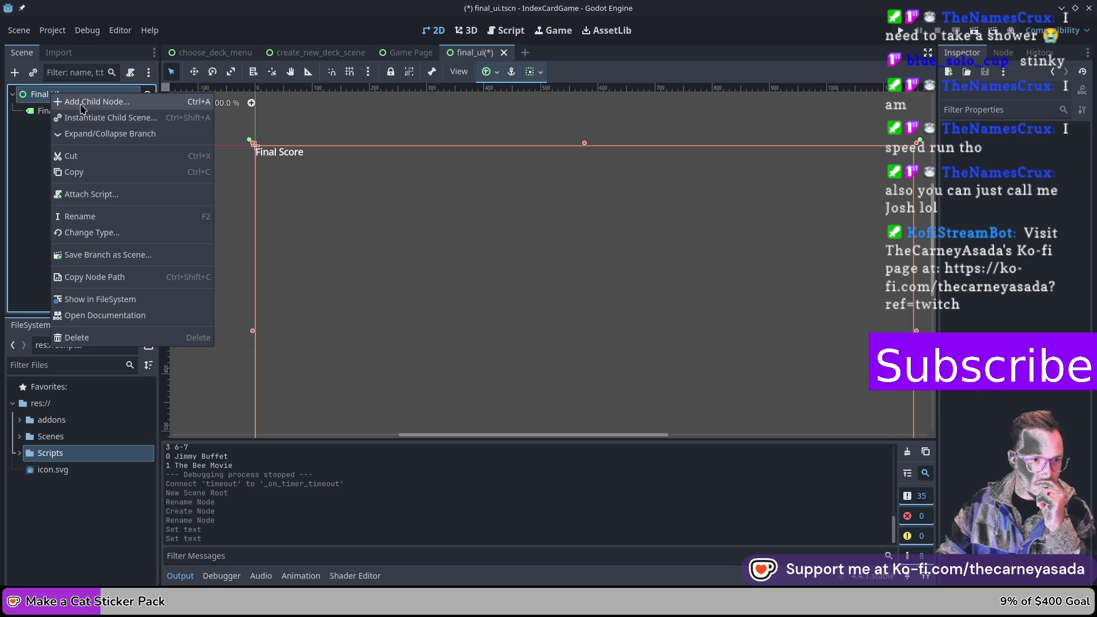
click(86, 107)
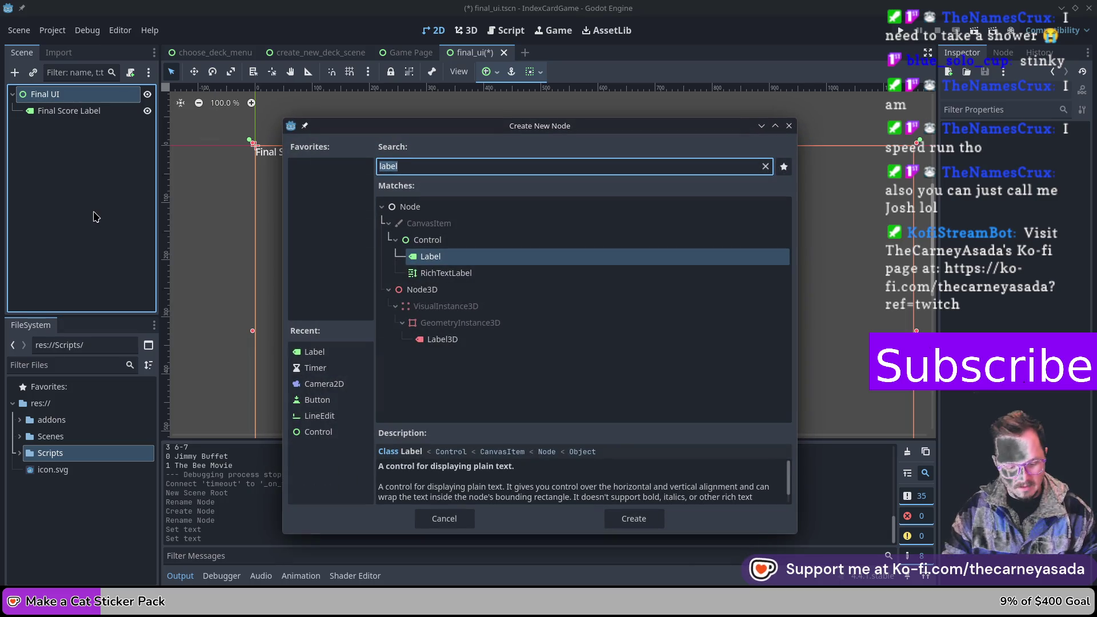
text(vbox)
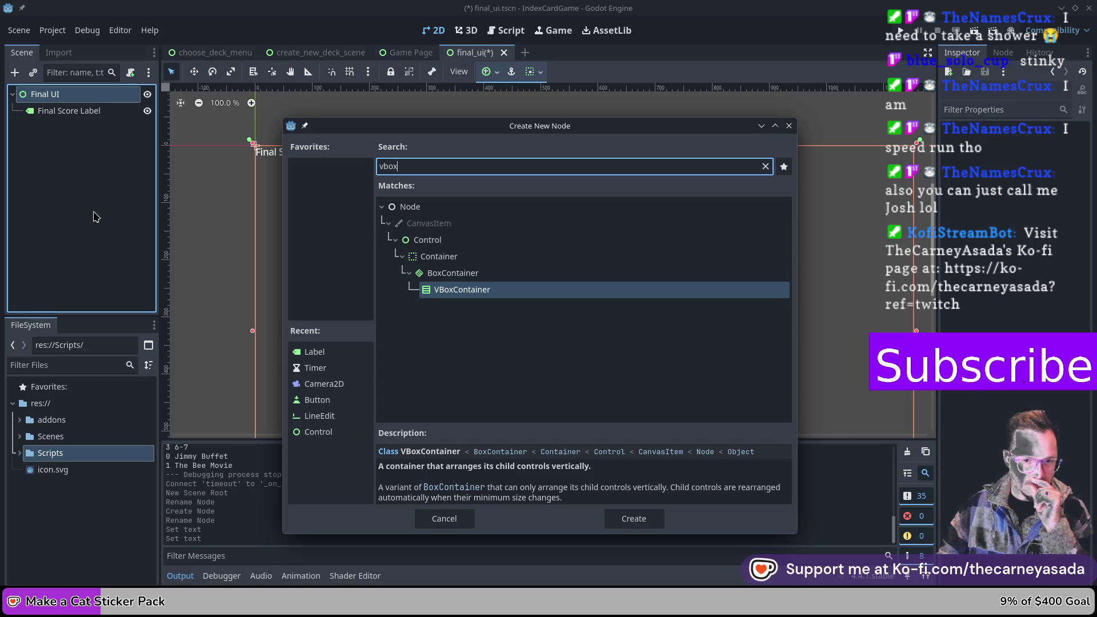
key(BackSpace)
key(BackSpace)
key(BackSpace)
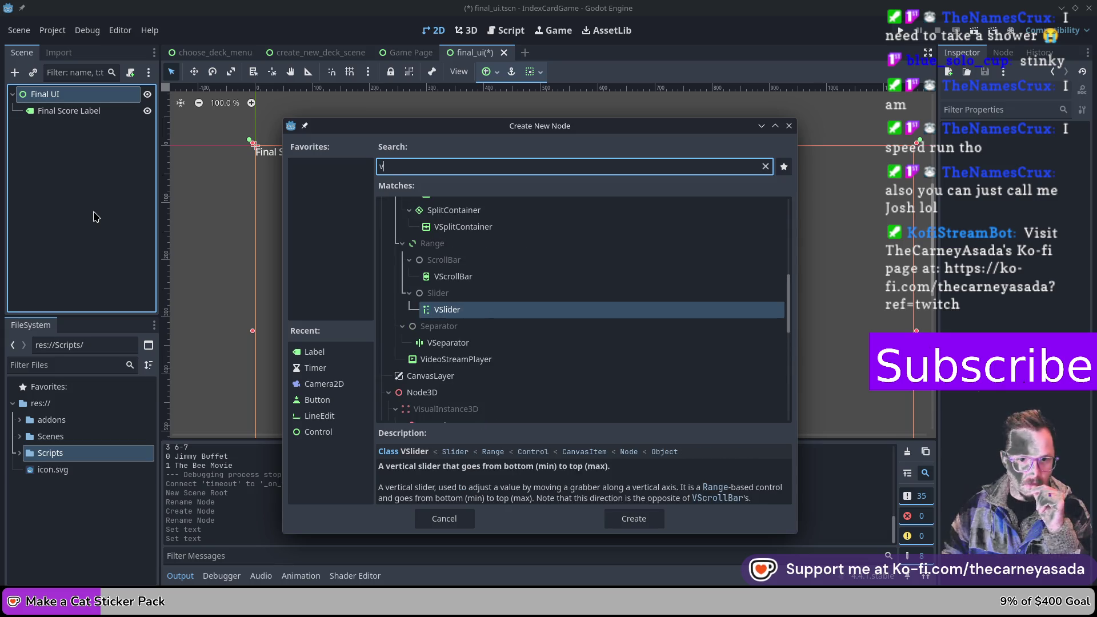
key(BackSpace)
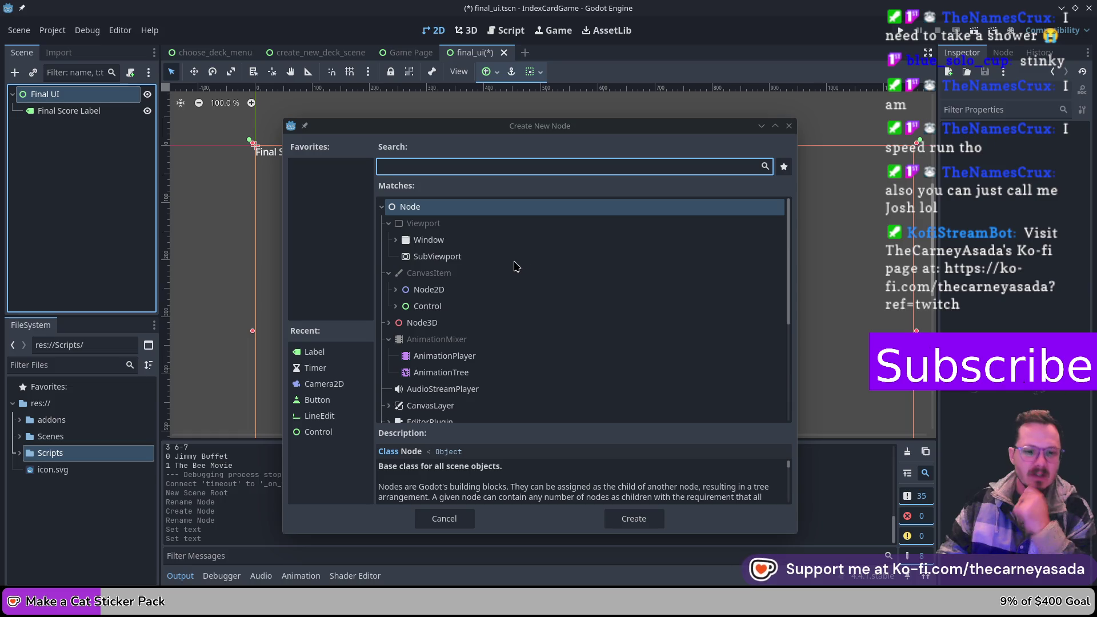
text(vbox)
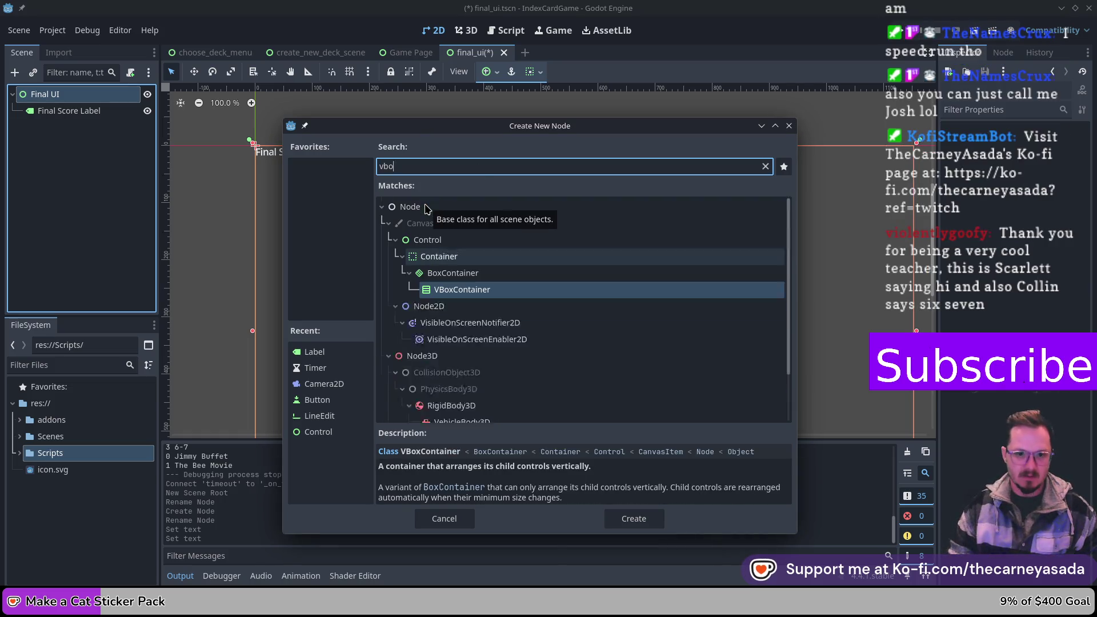
key(Return)
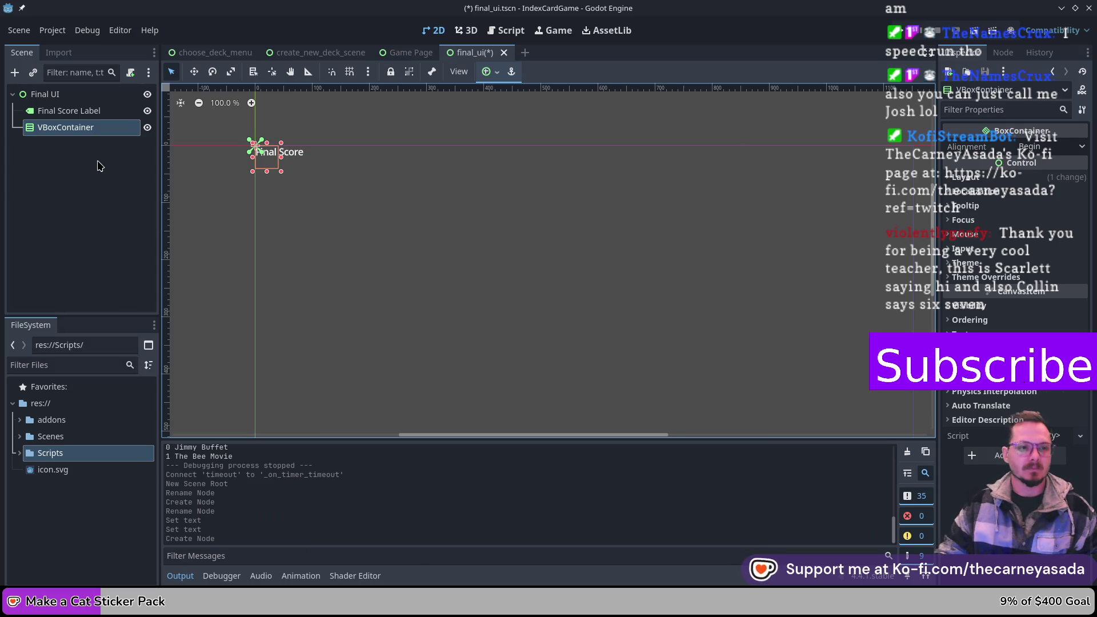
drag(70, 118, 79, 127)
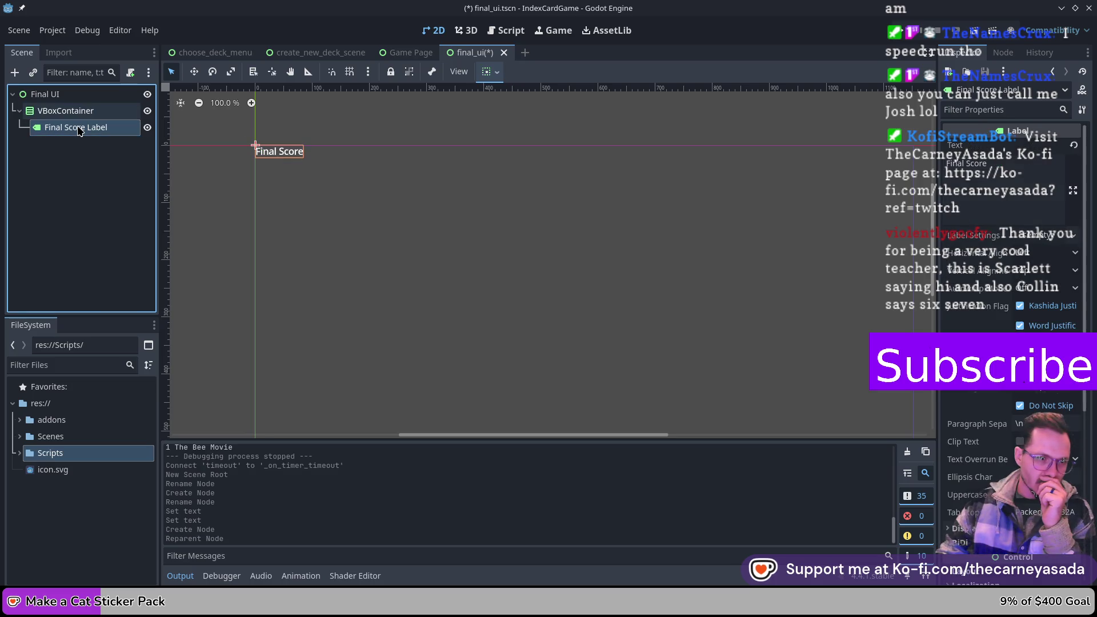
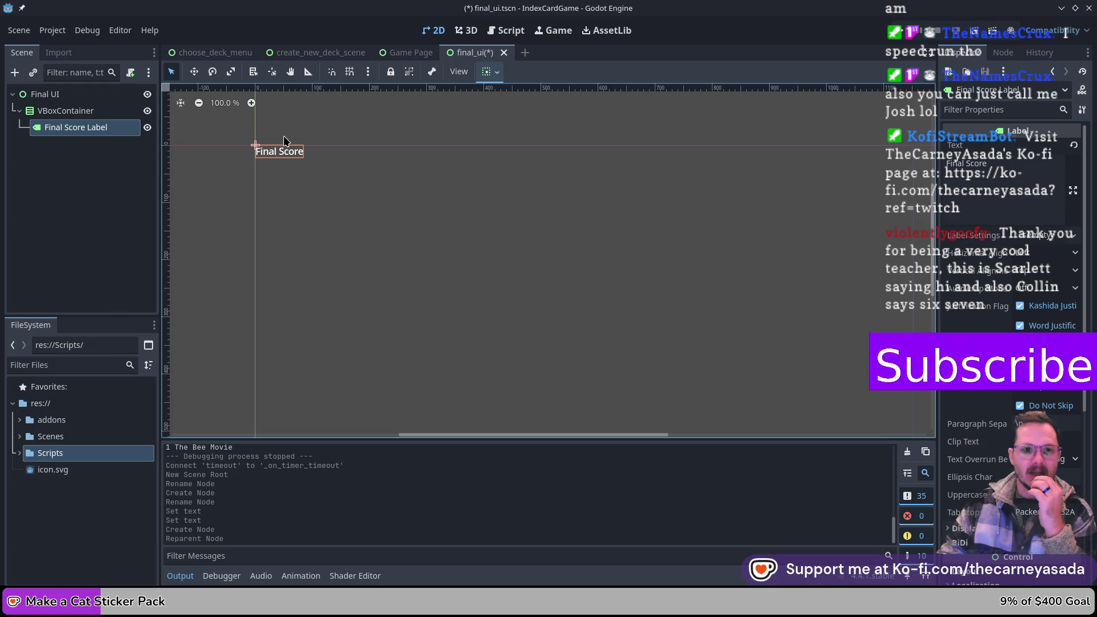
- Switch the editor to the Game Page scene
mouse_move(409, 63)
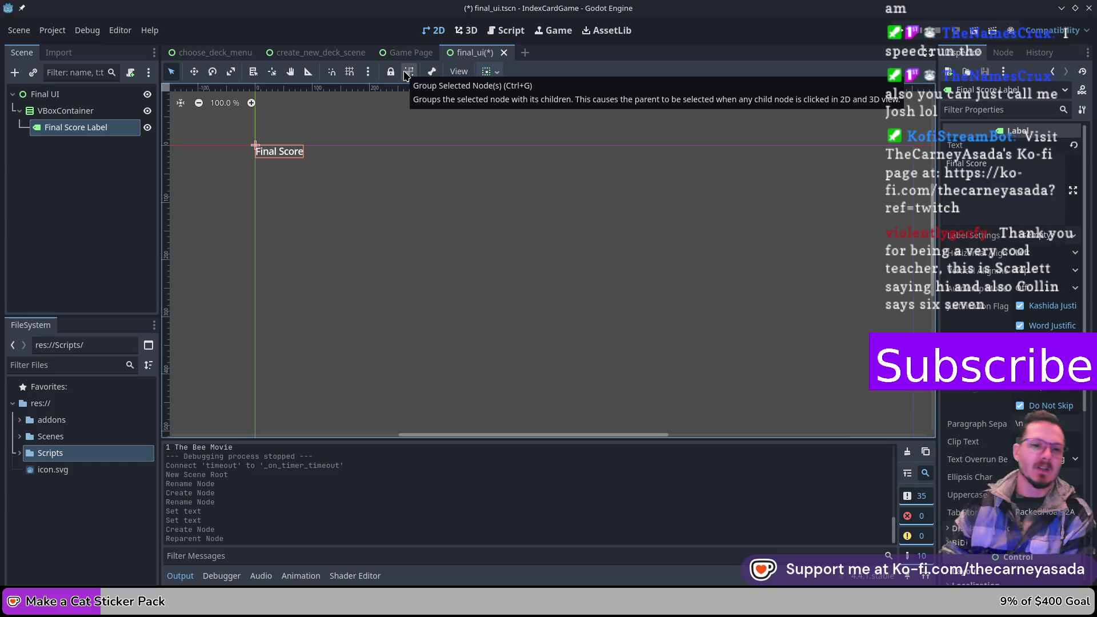
click(410, 53)
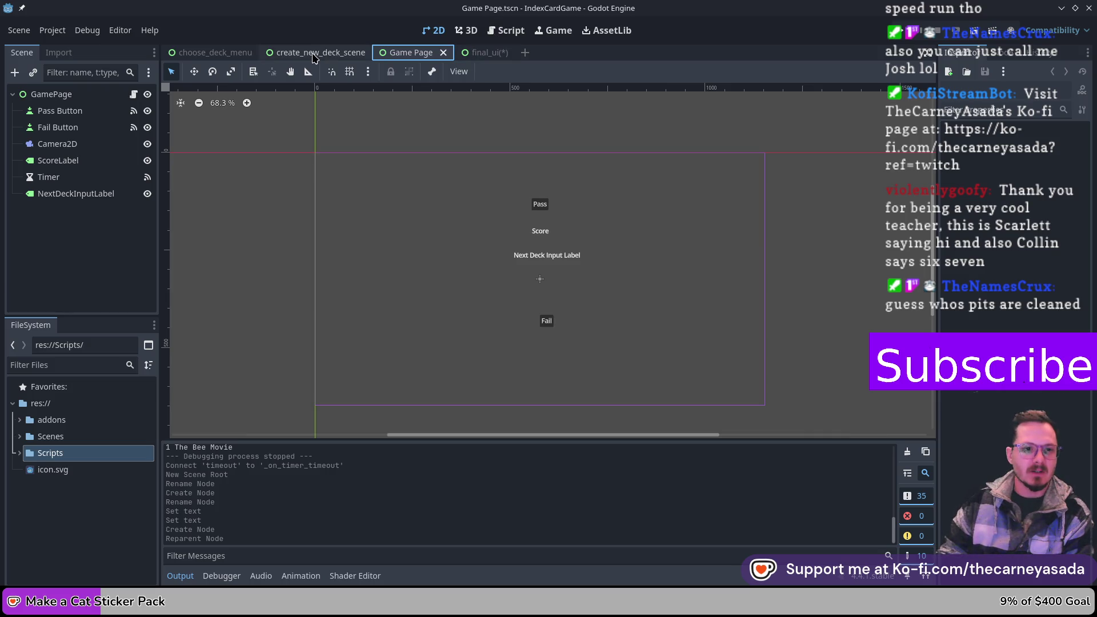
- Bring up the choose_deck_menu scene and select its Import Deck button node
click(313, 54)
key(ctrl+shift+Tab)
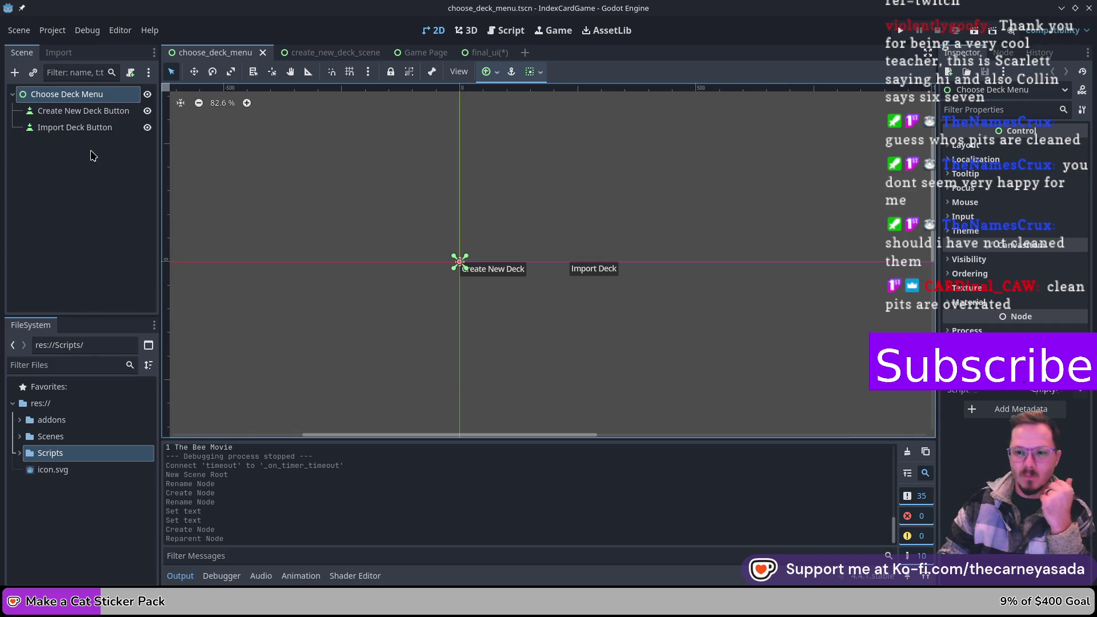
click(68, 157)
- Add a Button child node, searched as 'button', under the Choose Deck Menu root
click(74, 111)
click(82, 98)
click(78, 129)
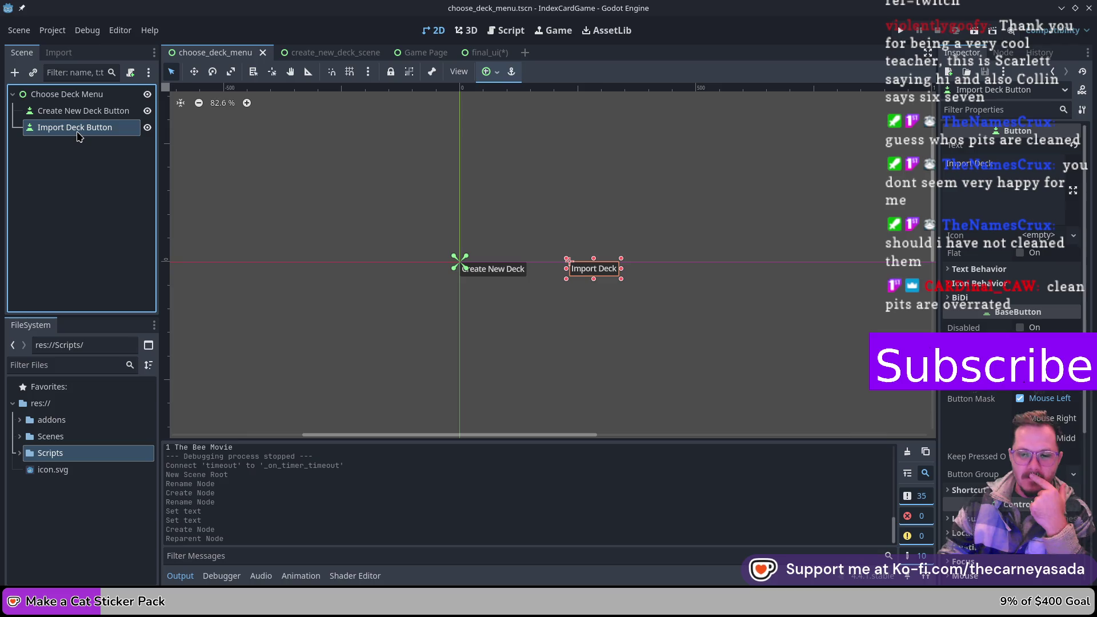
click(70, 150)
click(72, 101)
right_click(72, 100)
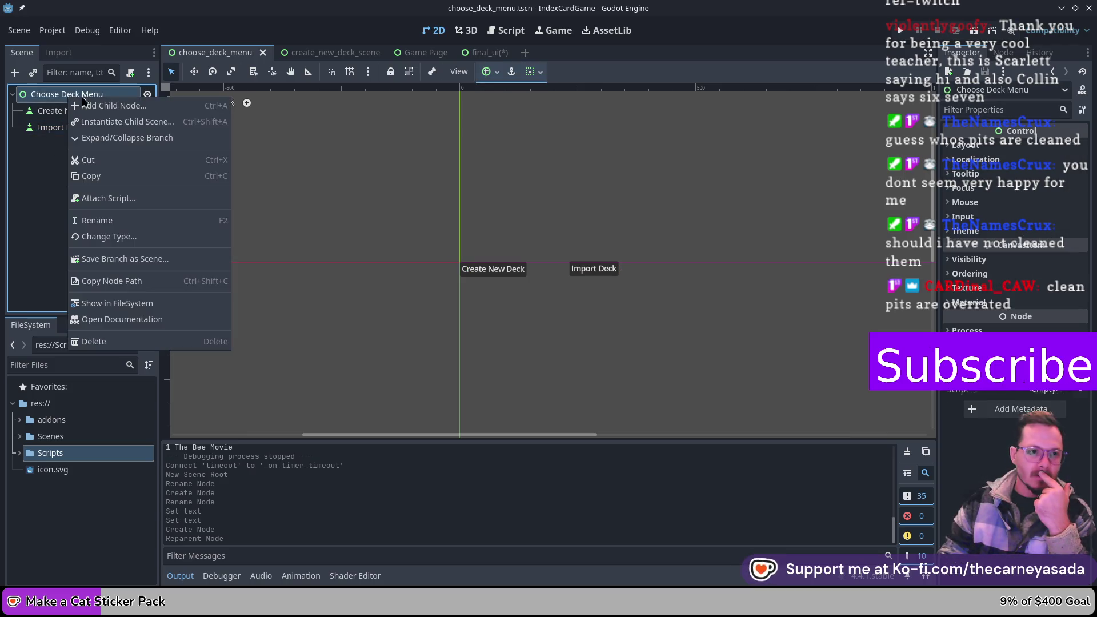
click(114, 107)
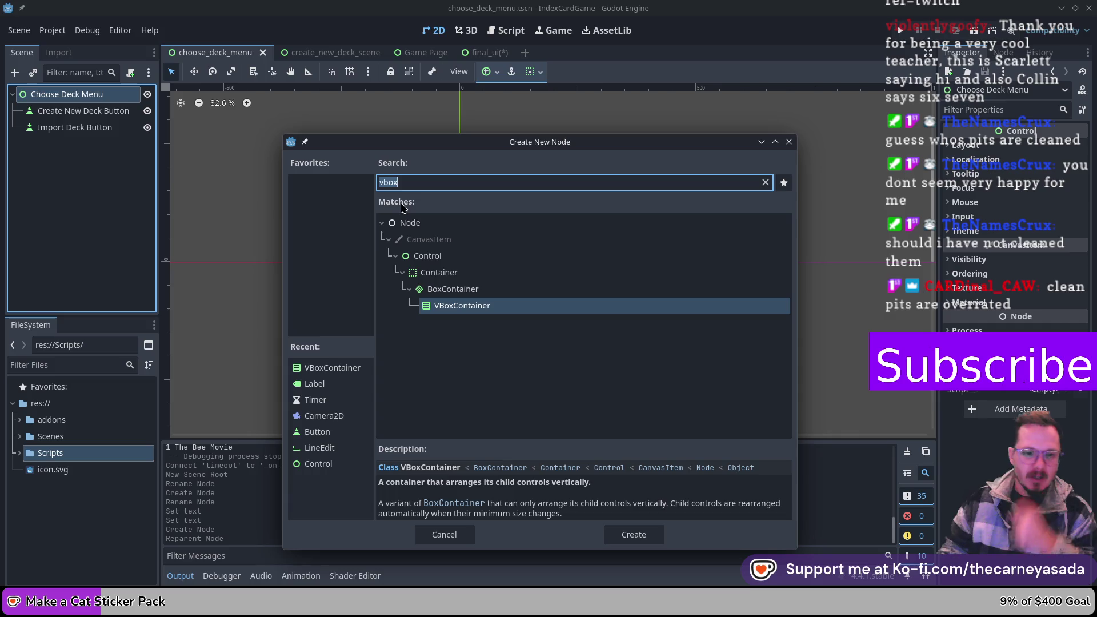
text(button)
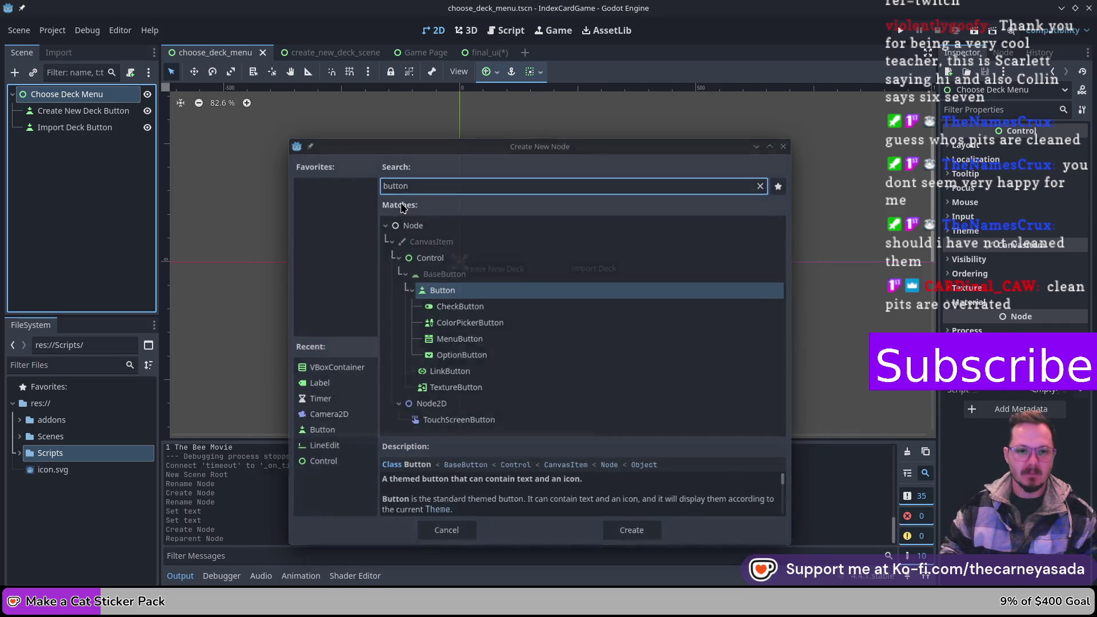
key(Return)
right_click(69, 147)
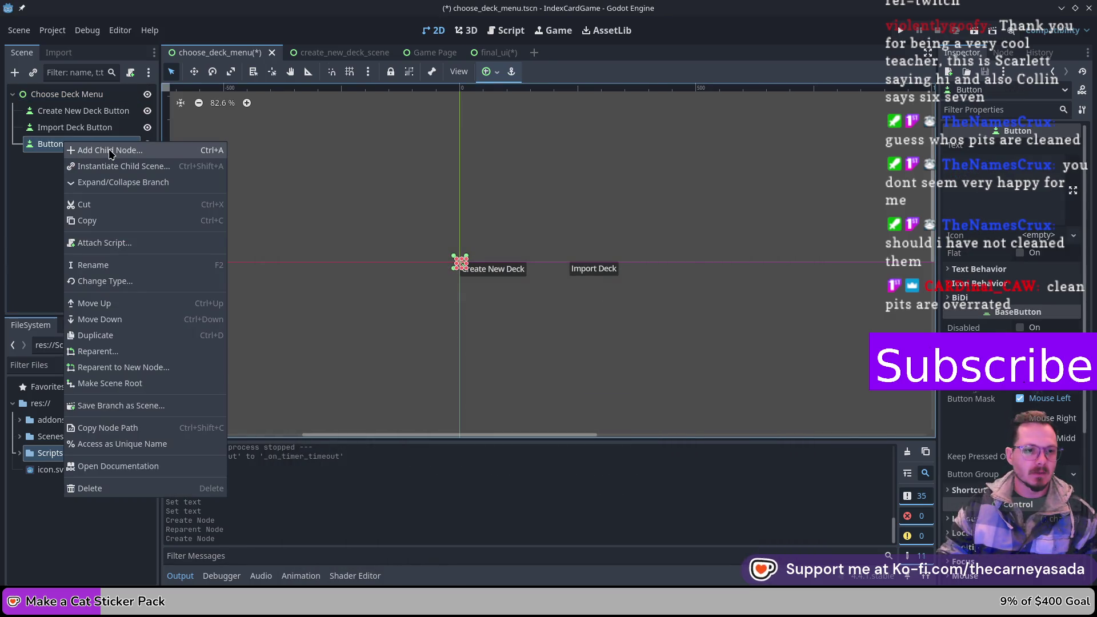
- Rename the new Button node to 'Example Deck'
click(131, 265)
text(Choss)
key(BackSpace)
key(BackSpace)
key(BackSpace)
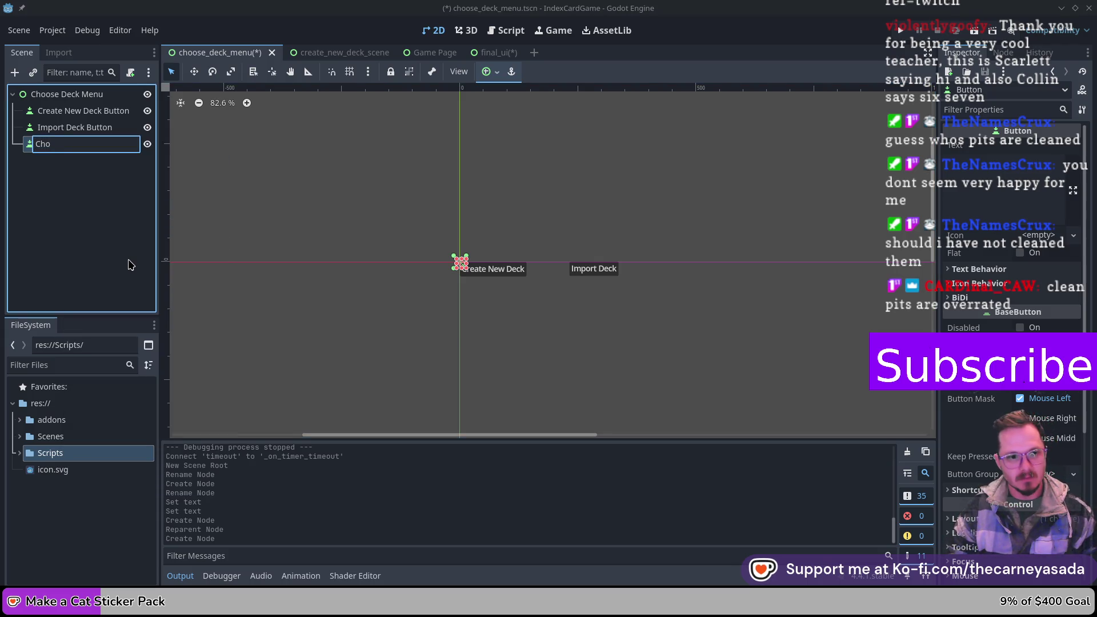
text(Example Deck)
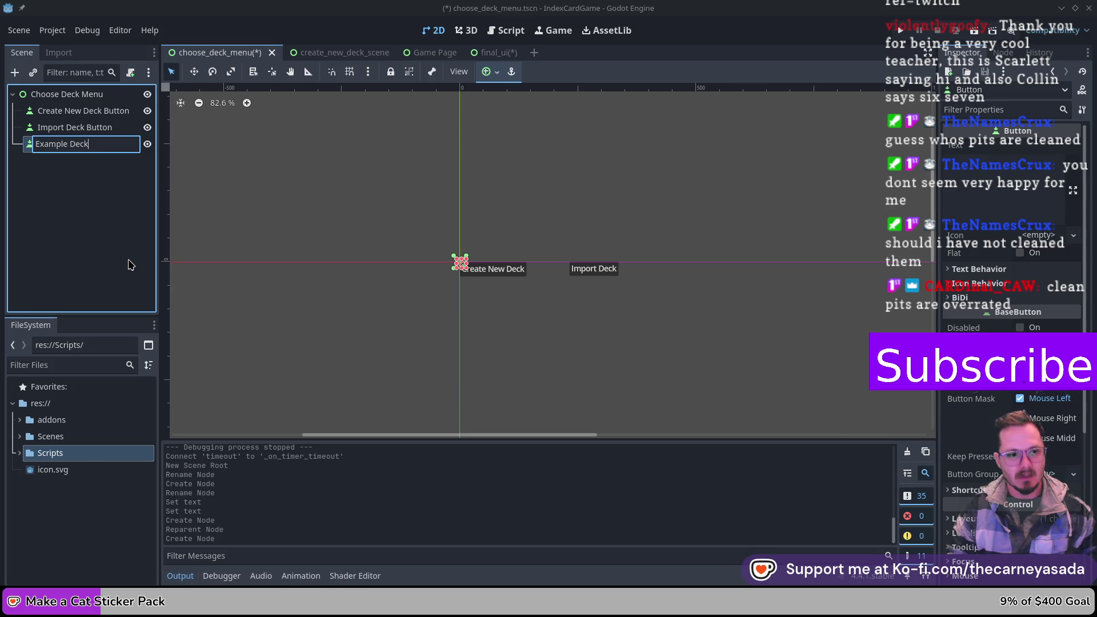
key(Return)
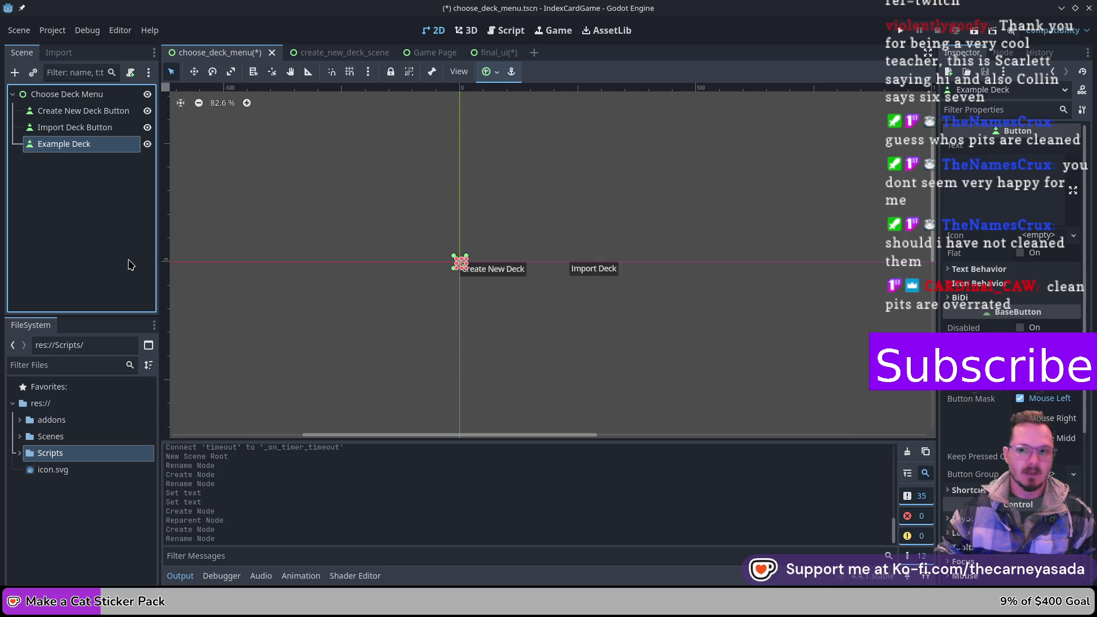
- Set the button's Text to 'Example Deck' and drag it above Create New Deck
click(1006, 161)
text(Example)
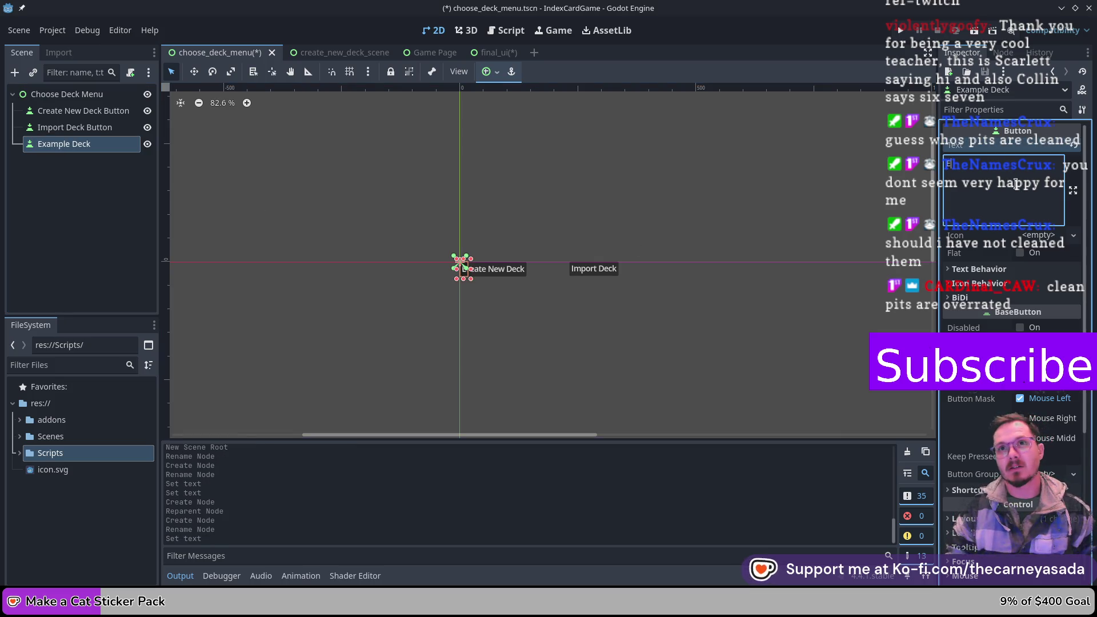
key(BackSpace)
key(BackSpace)
key(BackSpace)
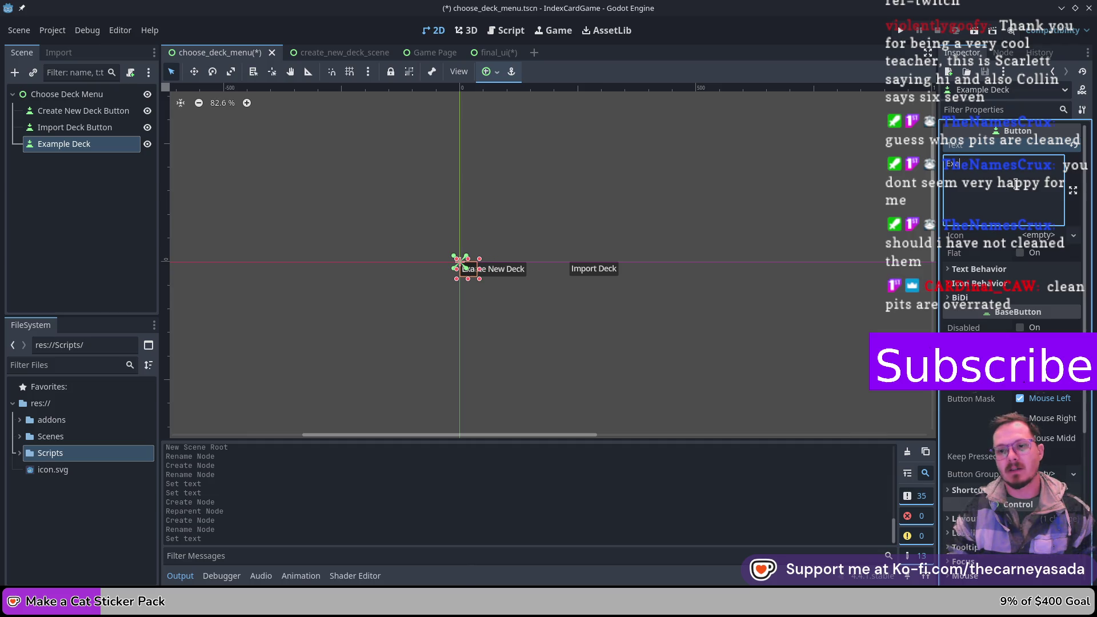
text(ample Deck)
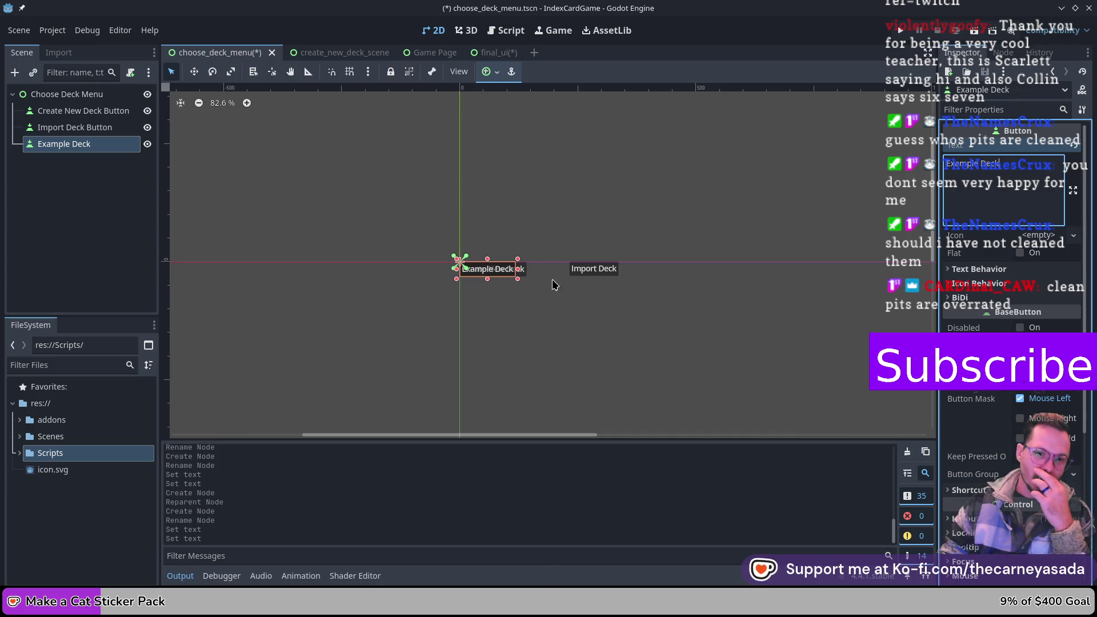
mouse_move(495, 269)
mouse_down()
mouse_move(513, 245)
mouse_move(538, 240)
mouse_move(534, 230)
mouse_move(496, 230)
mouse_move(495, 216)
mouse_up()
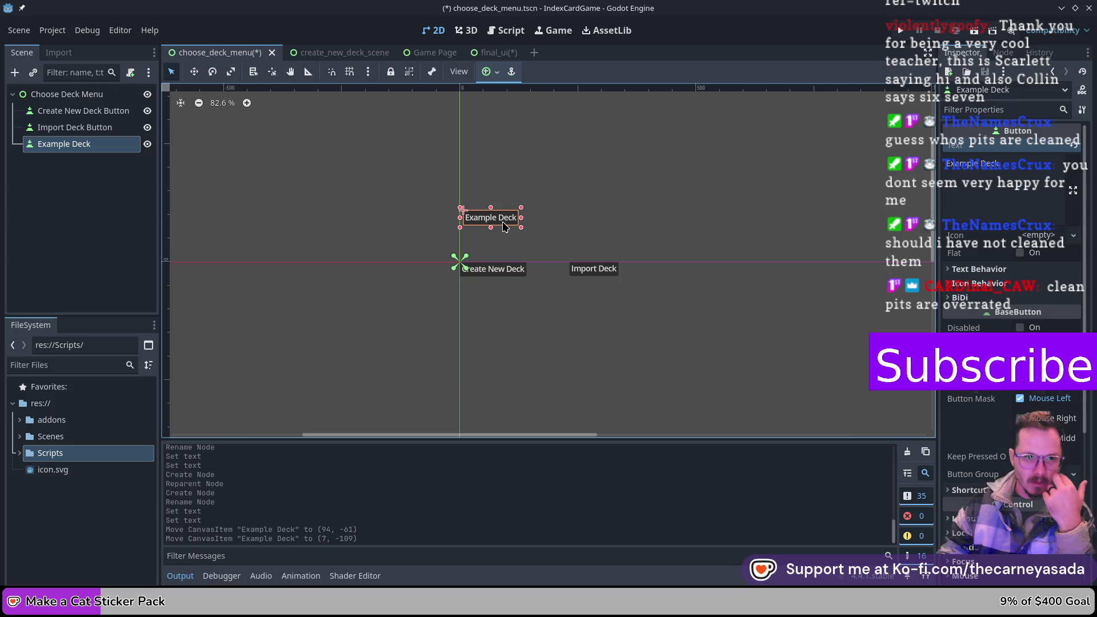
- Save the choose_deck_menu scene
key(ctrl+s)
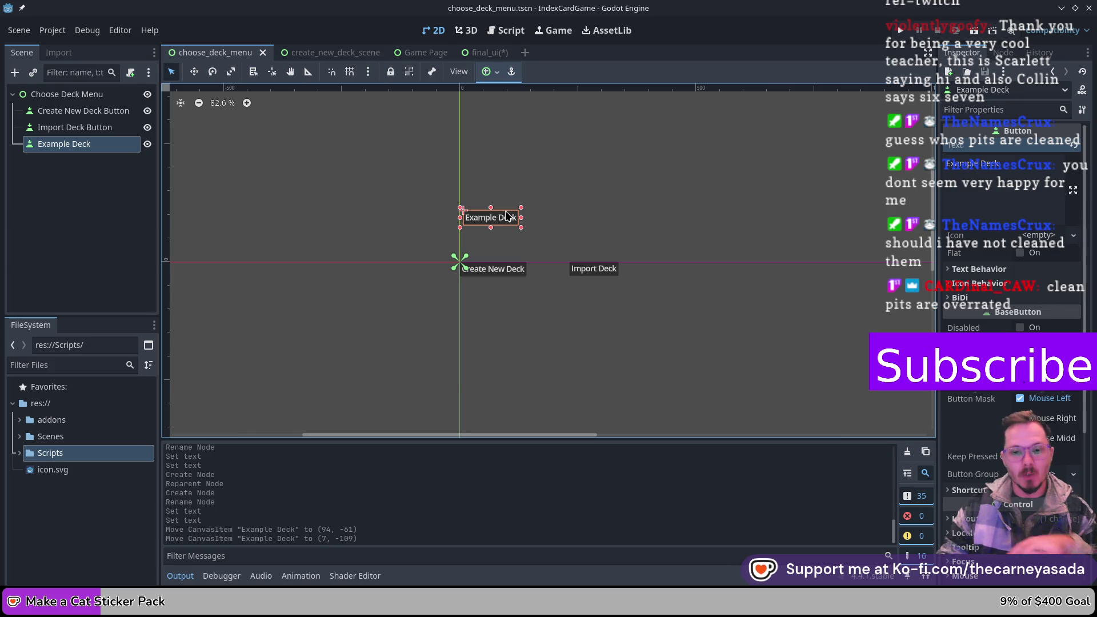